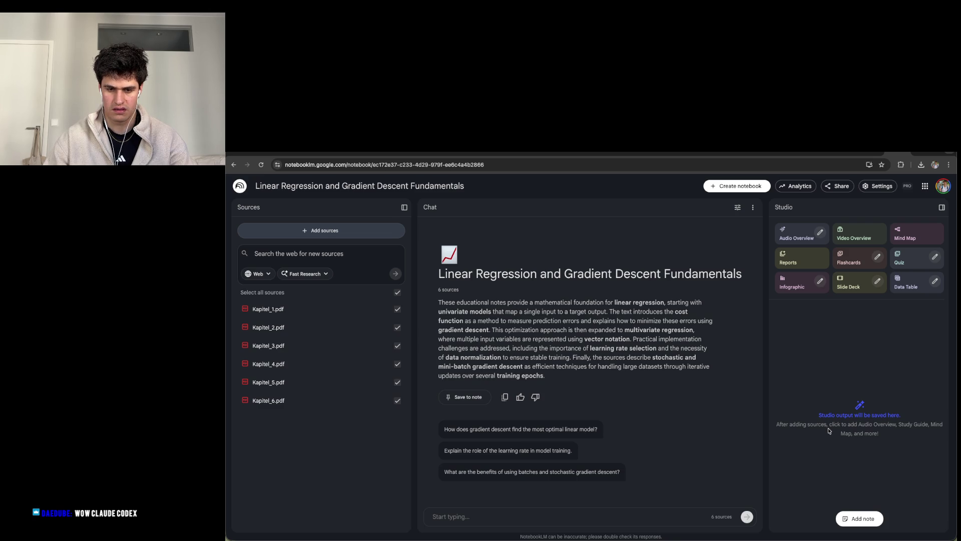
# Look over the study folders in the code editor, then return to NotebookLM's chat box for Kapitel 1.
pyautogui.press('super+Tab')
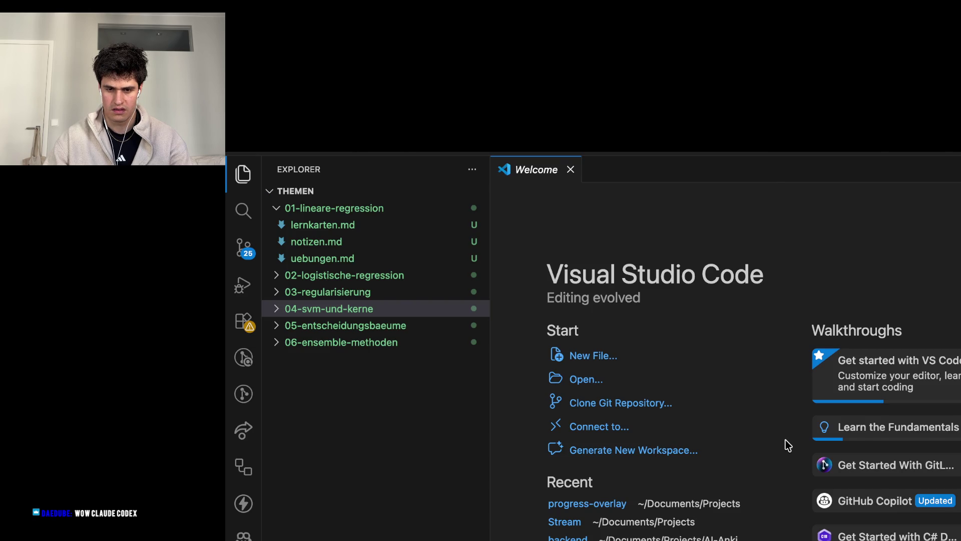
pyautogui.press('super+Tab')
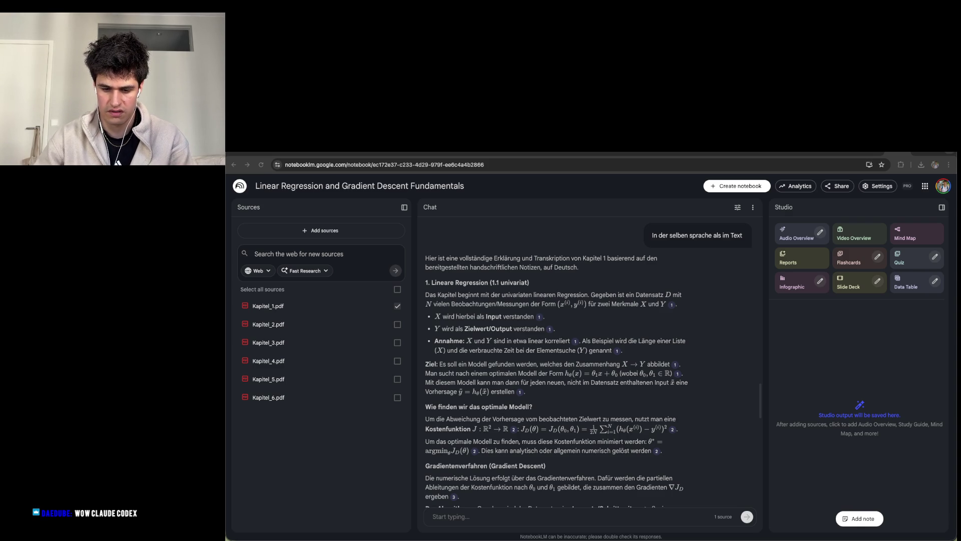
pyautogui.click(500, 516)
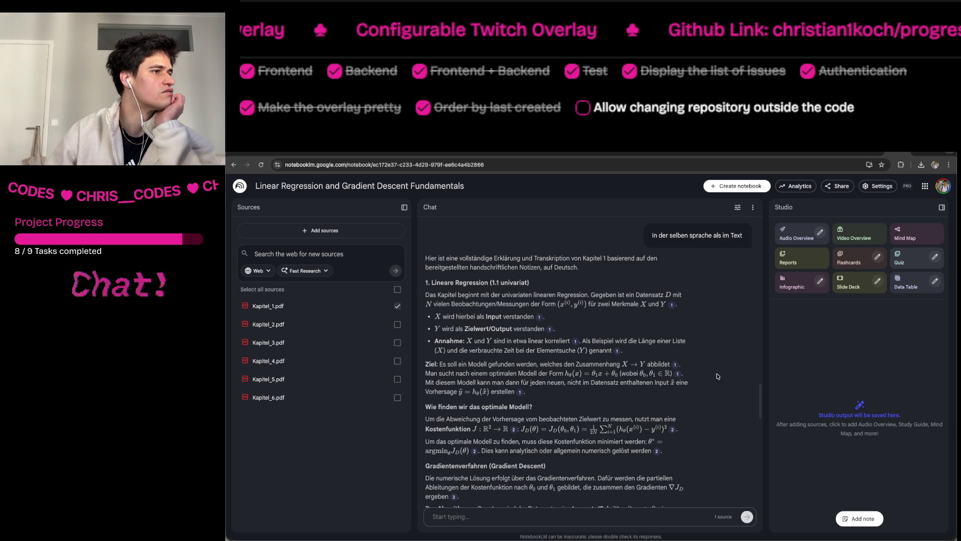
# Copy the full Kapitel 1 explanation to the clipboard and deselect Kapitel_1.pdf as a source.
pyautogui.scroll(-1, 689, 384)
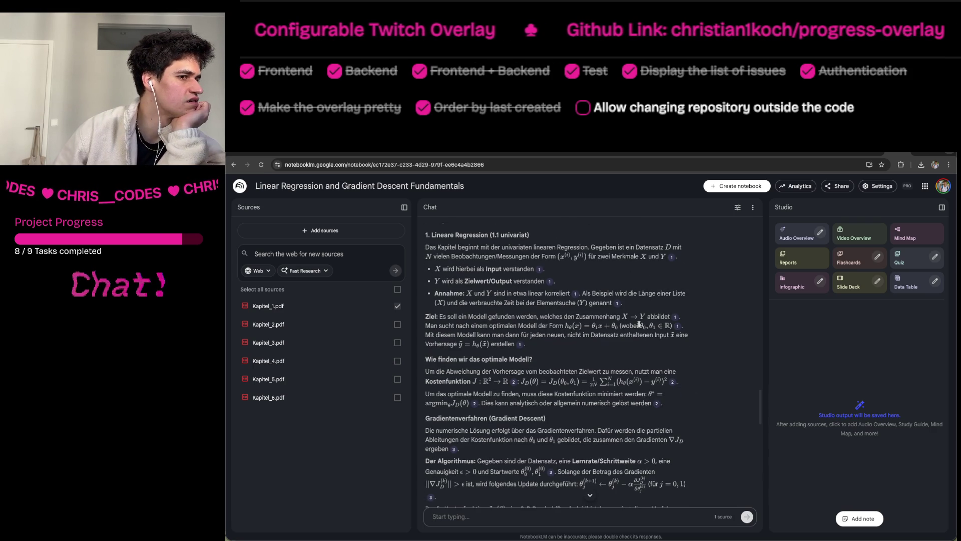
pyautogui.scroll(-8, 639, 325)
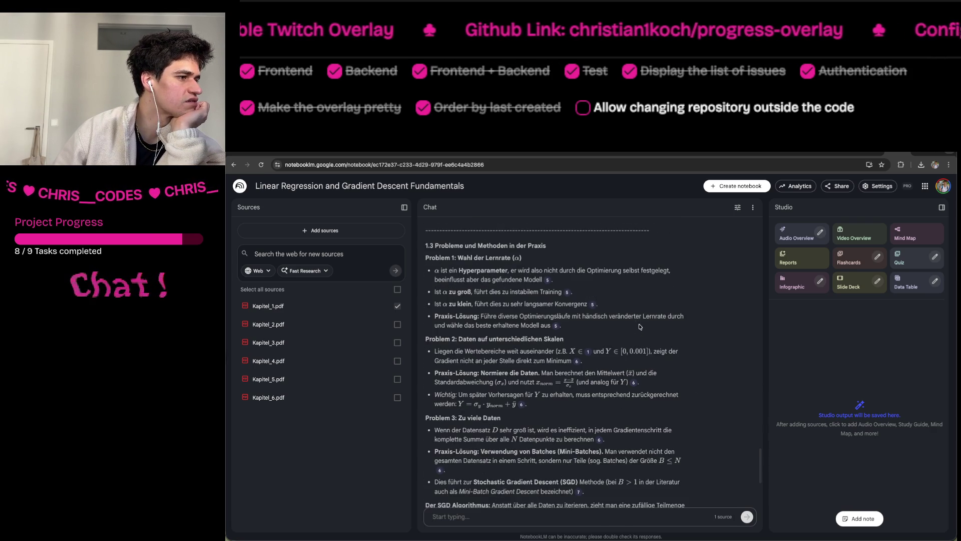
pyautogui.scroll(-4, 639, 326)
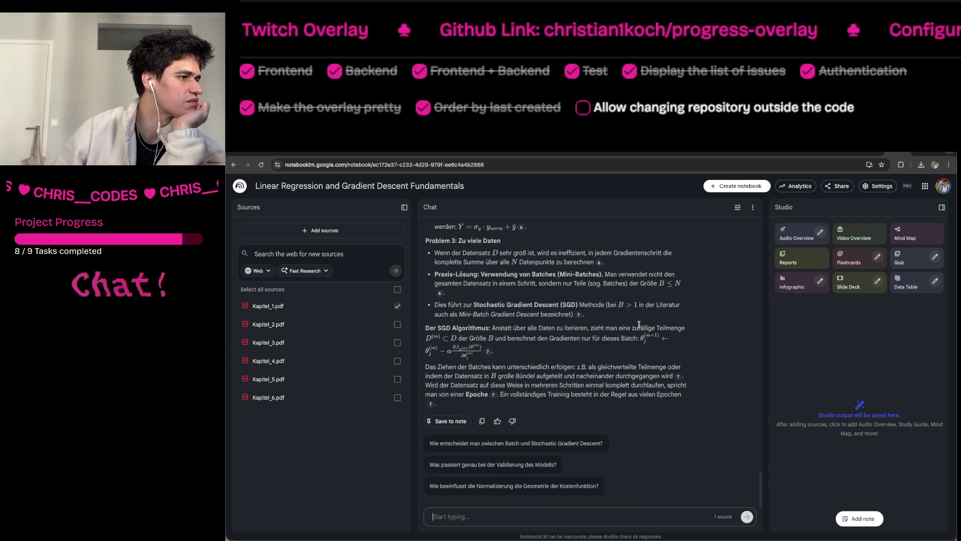
pyautogui.click(482, 421)
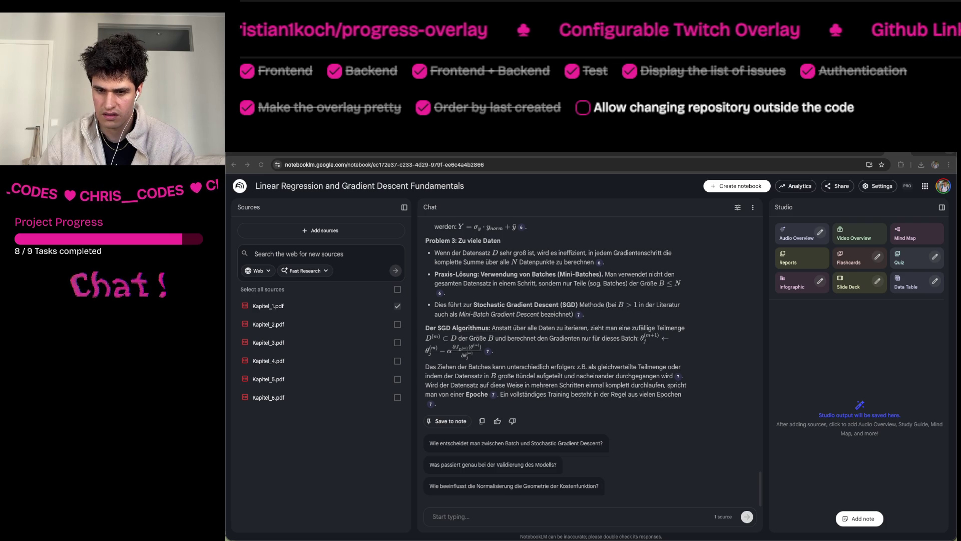
pyautogui.click(398, 307)
# Make Kapitel_2.pdf the only source and ask the chat to do the same for Kapitel 2.
pyautogui.click(397, 324)
pyautogui.click(546, 516)
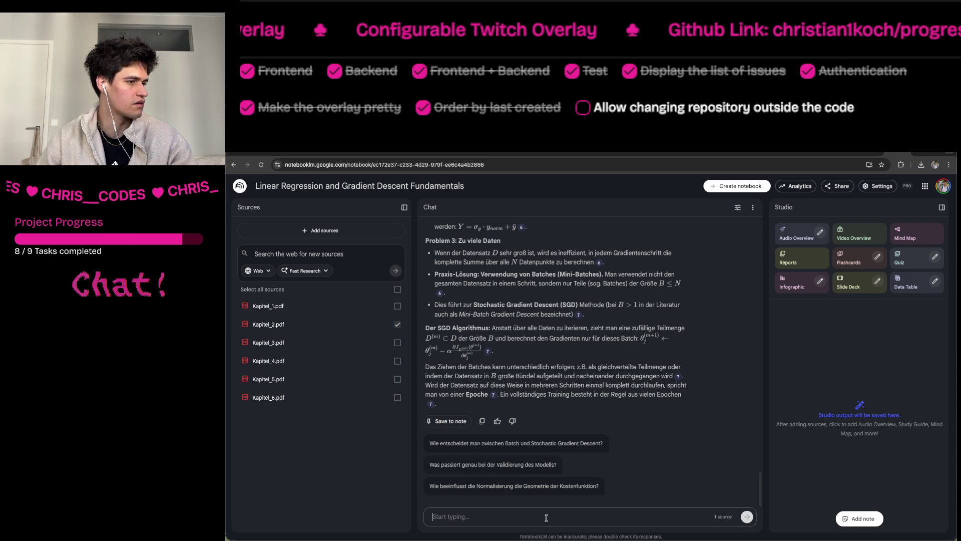
pyautogui.write('Okay mach das')
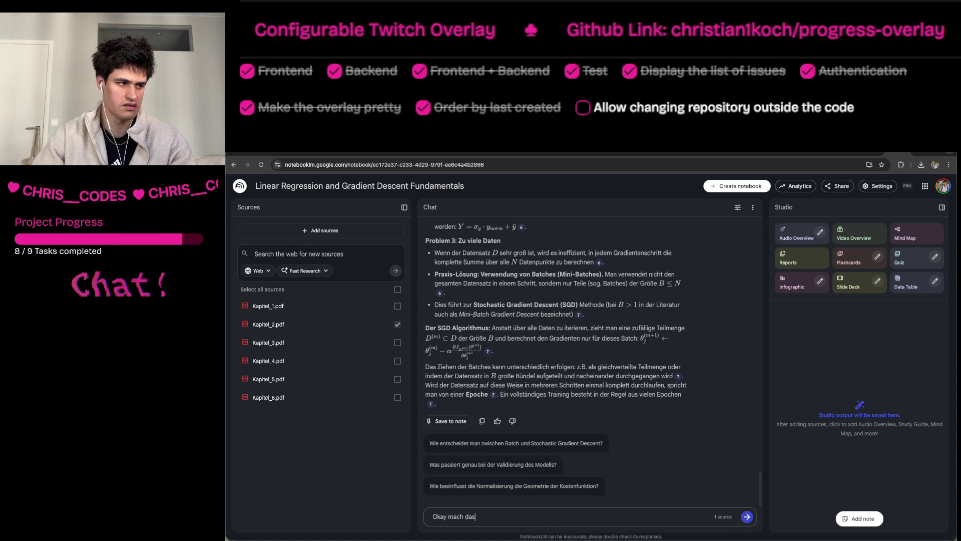
pyautogui.write('selbe ')
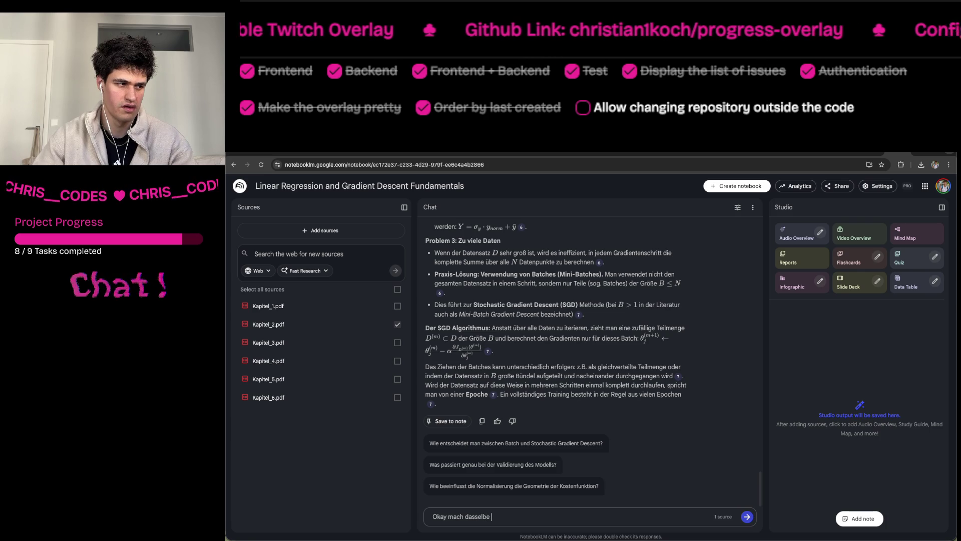
pyautogui.write('mit Kapit')
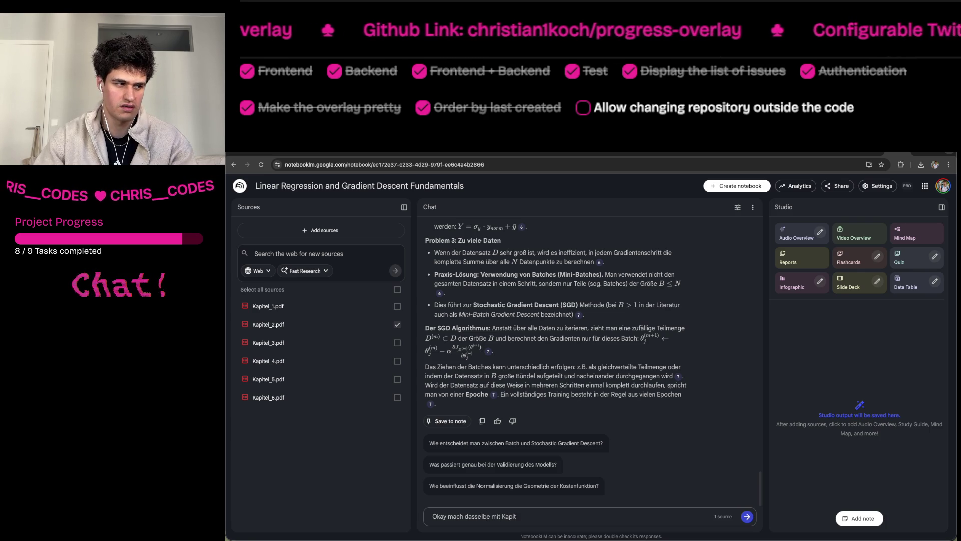
pyautogui.write('el 2')
pyautogui.press('Return')
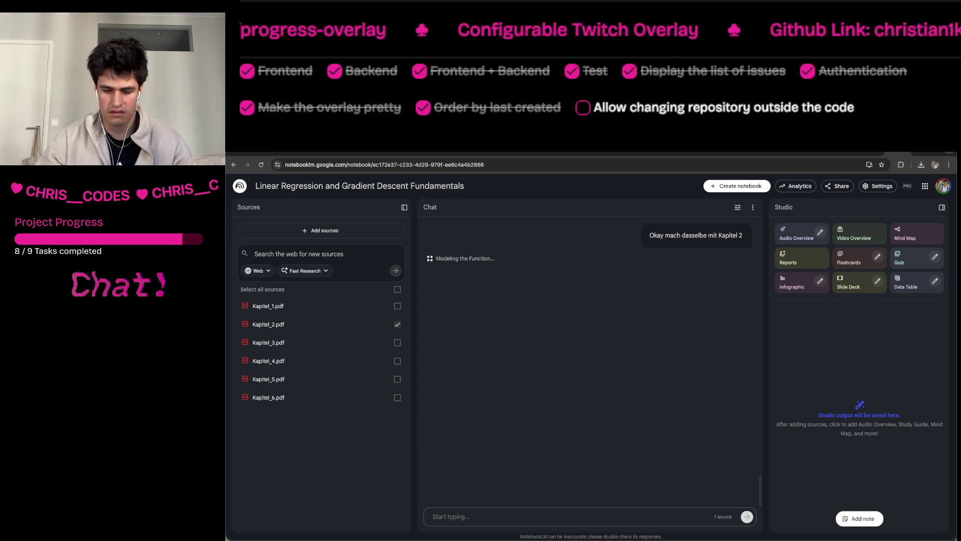
# Dismiss the Save As dialog without saving and open a new browser tab.
pyautogui.press('super+s')
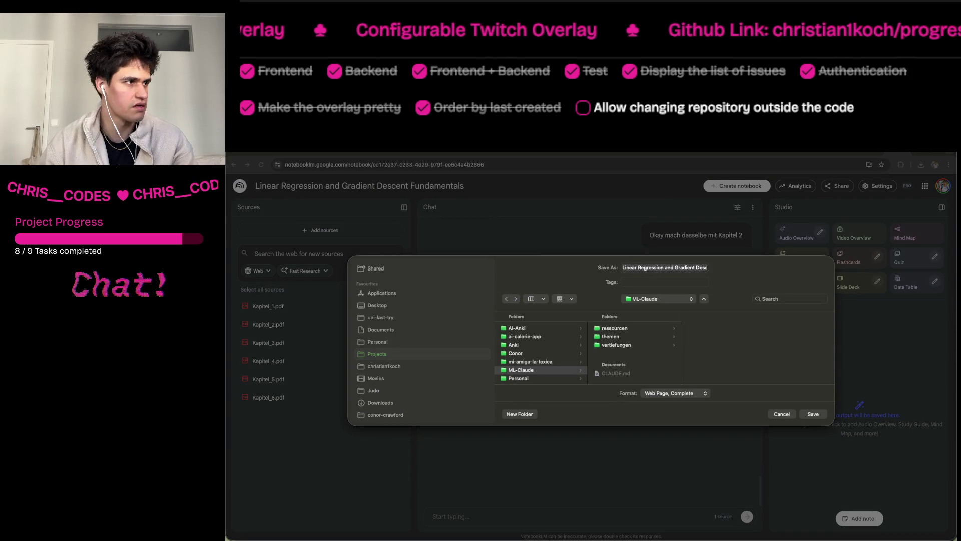
pyautogui.click(777, 416)
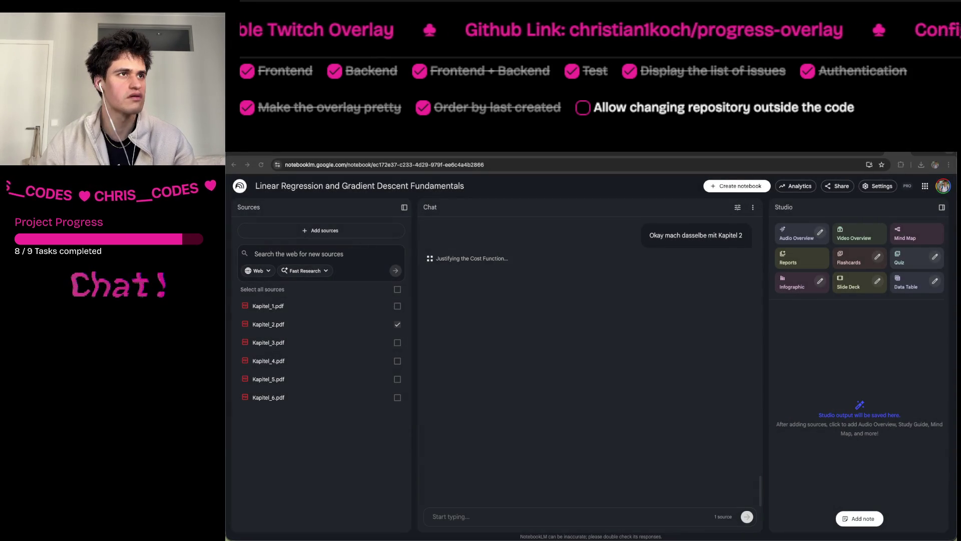
pyautogui.press('super+t')
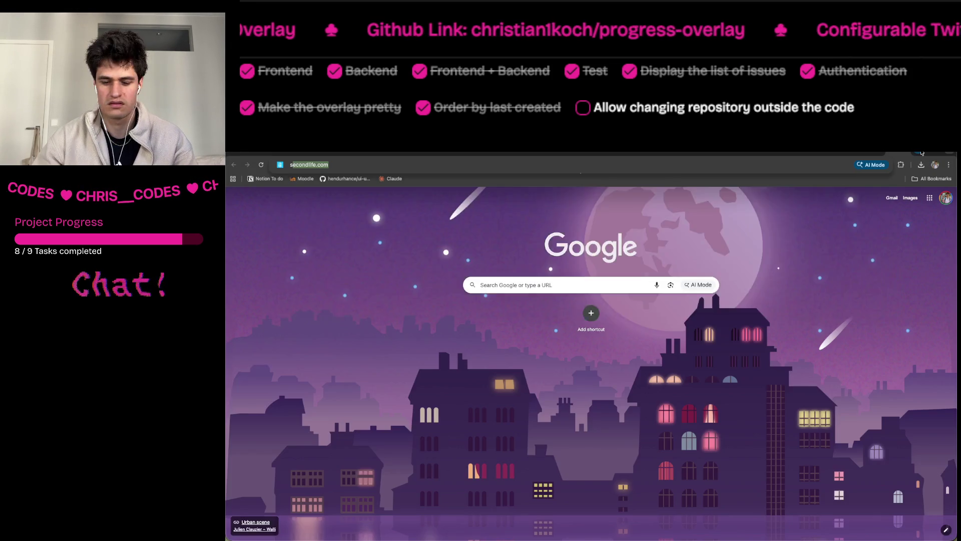
# Search Google for 'skills anki claude', then refine the query to 'skills flashcards claude'.
pyautogui.write('skills anki claude')
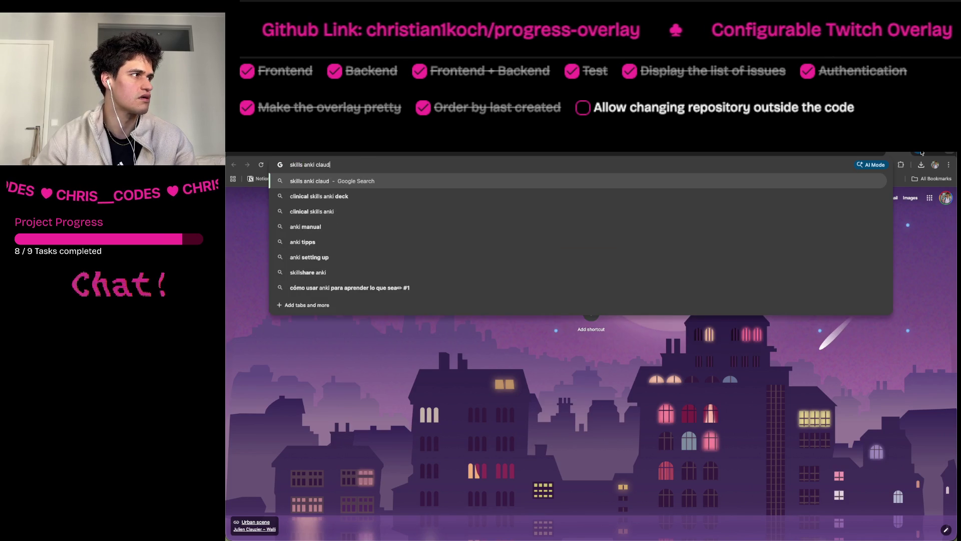
pyautogui.press('Return')
pyautogui.doubleClick(332, 194)
pyautogui.write('flashcards')
pyautogui.press('Return')
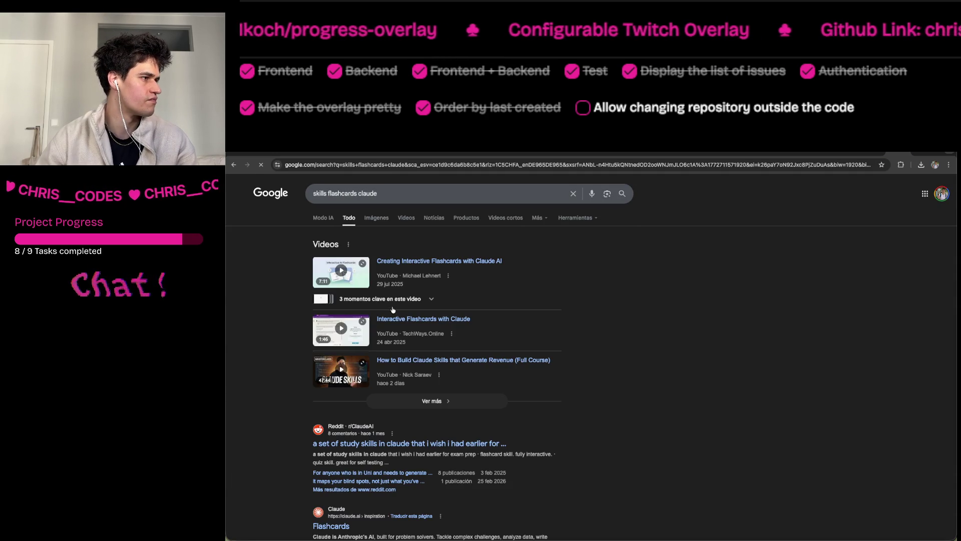
# Read the r/ClaudeAI study-skills post and follow its linked GitHub repository.
pyautogui.click(457, 443)
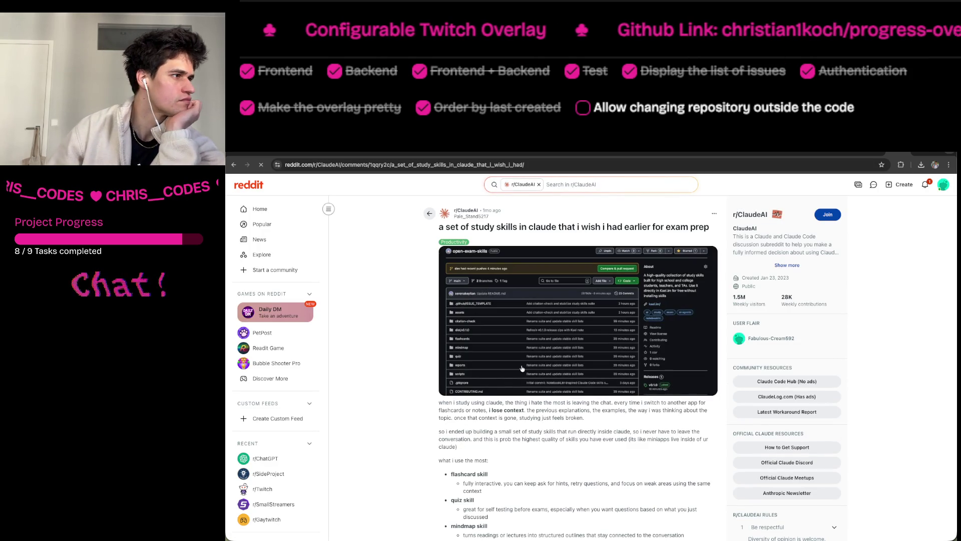
pyautogui.scroll(-3, 522, 368)
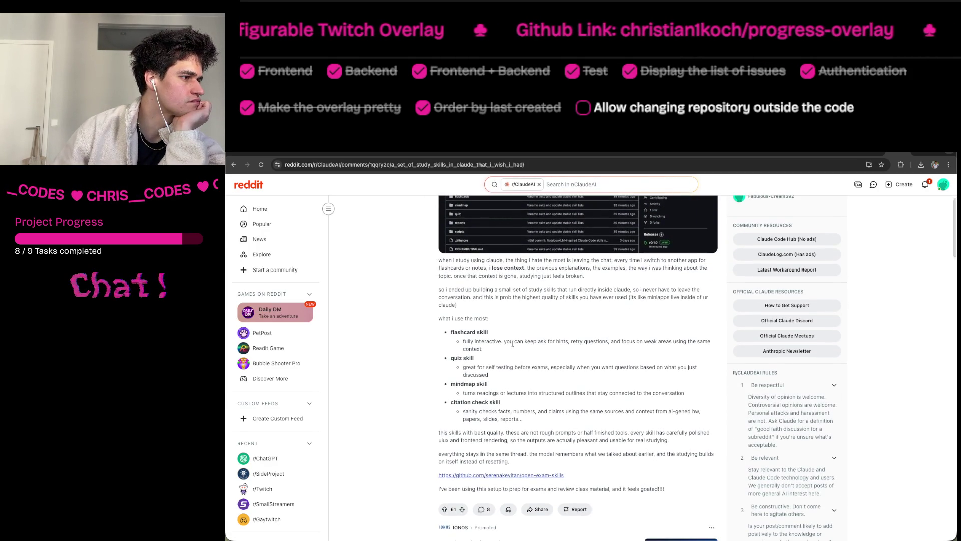
pyautogui.scroll(-5, 512, 344)
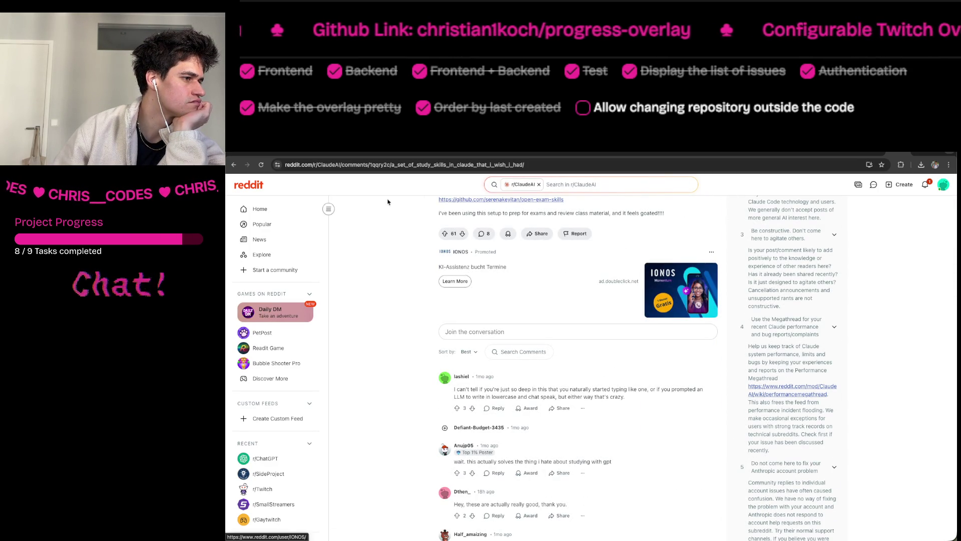
pyautogui.click(235, 165)
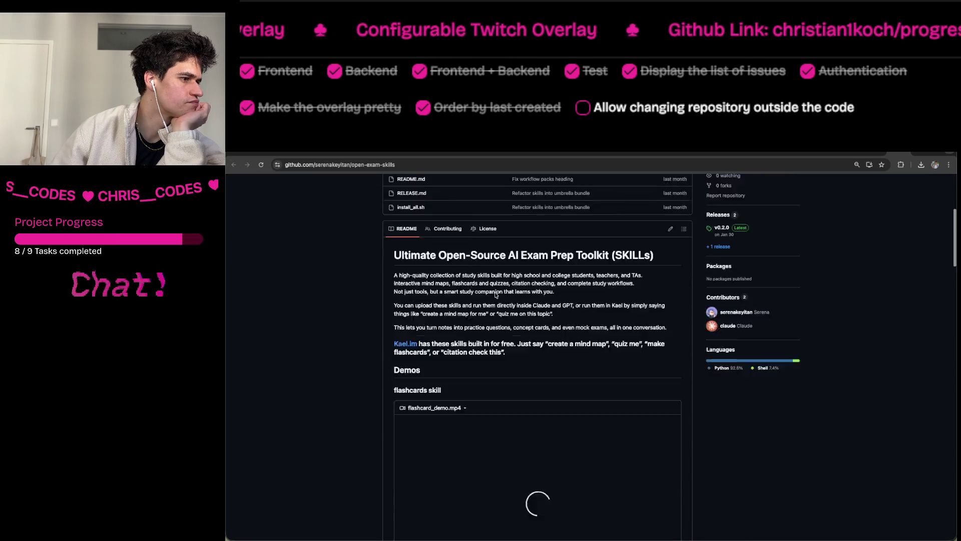
# Browse the open-exam-skills README demos, skip ahead in the flashcard video, and close the tab.
pyautogui.scroll(-10, 495, 295)
pyautogui.scroll(2, 495, 295)
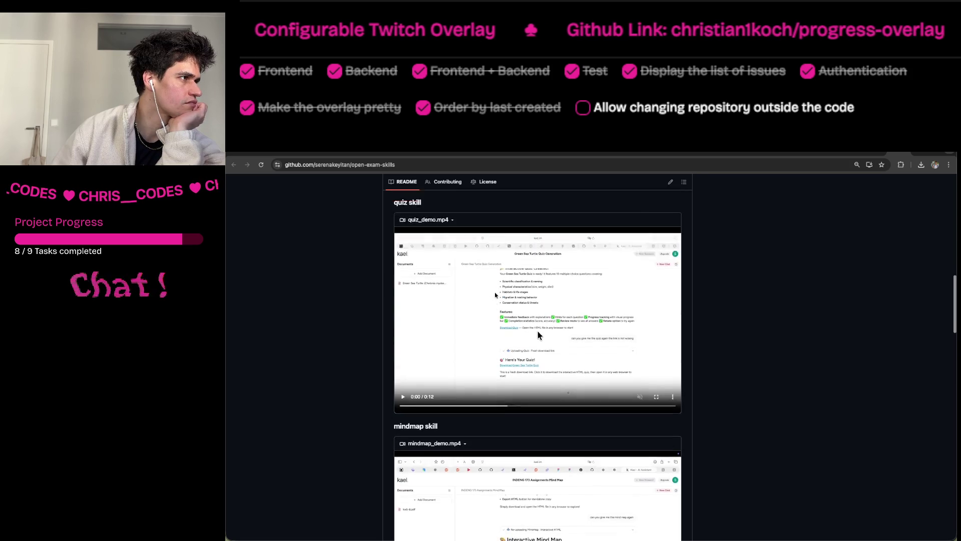
pyautogui.scroll(-10, 492, 415)
pyautogui.scroll(8, 492, 415)
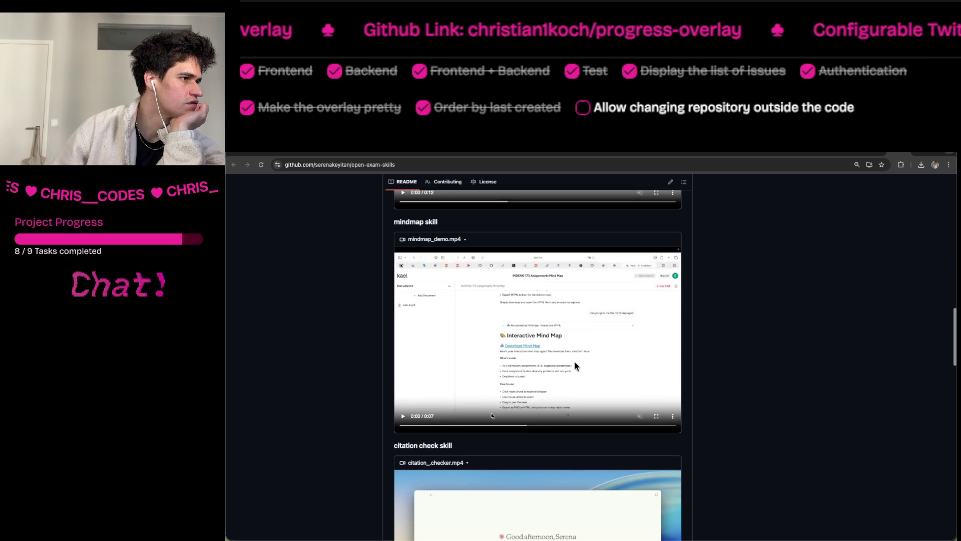
pyautogui.scroll(8, 491, 415)
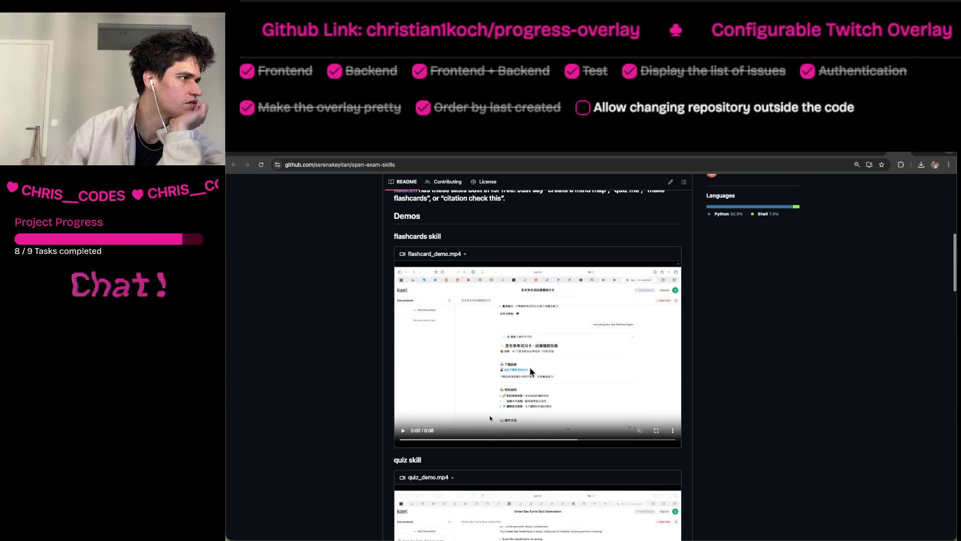
pyautogui.moveTo(500, 440); pyautogui.dragTo(595, 440)
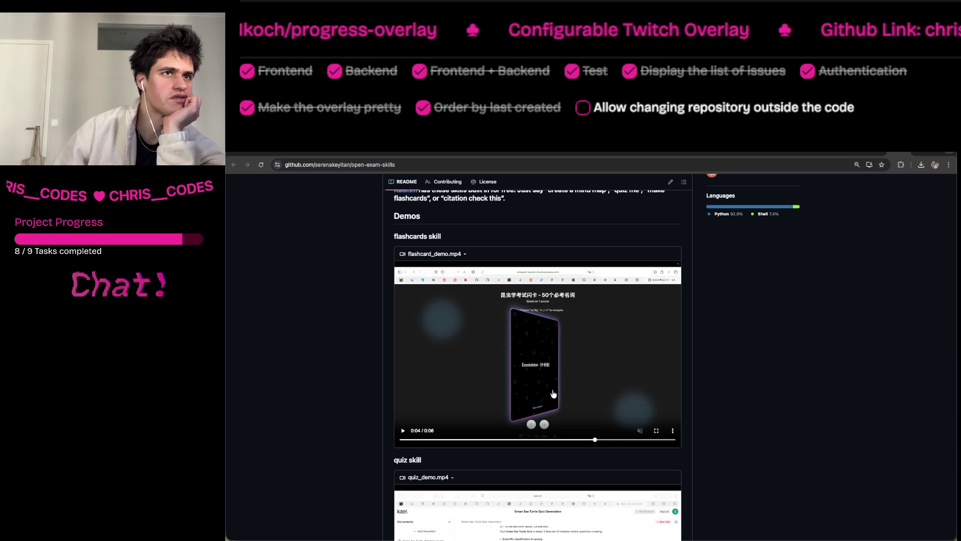
pyautogui.press('super+w')
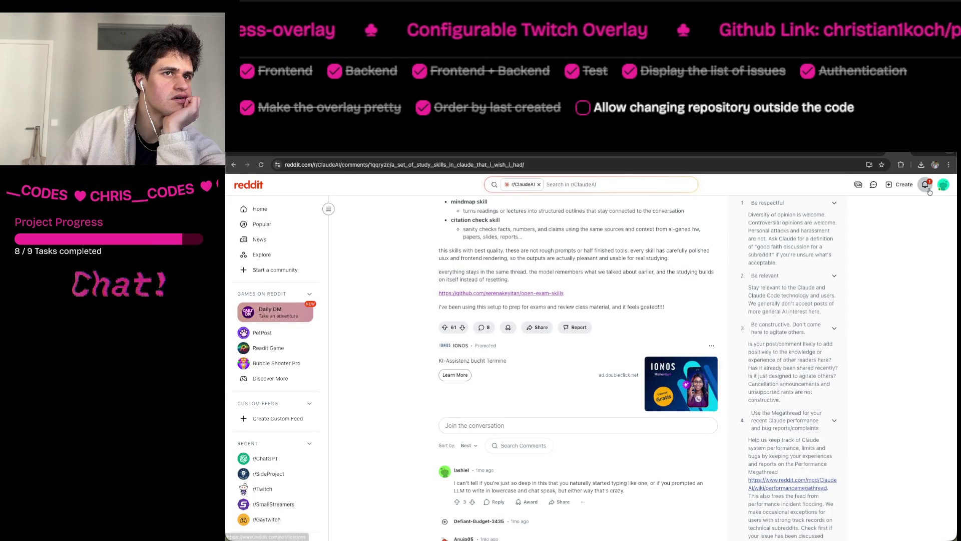
# Cycle through the open tabs (Reddit inbox, Vertiefung6.pdf, colour schemes site) back to the NotebookLM notebook.
pyautogui.click(922, 186)
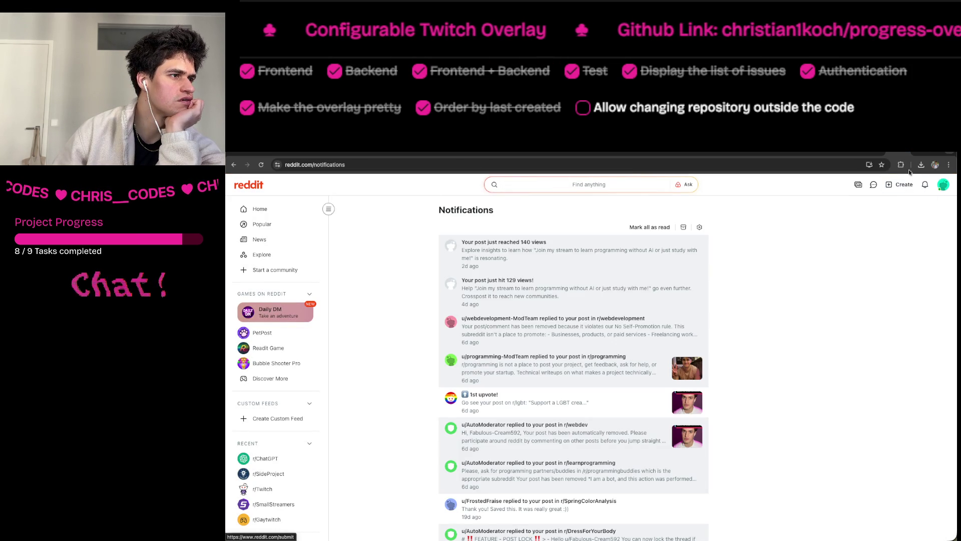
pyautogui.click(901, 157)
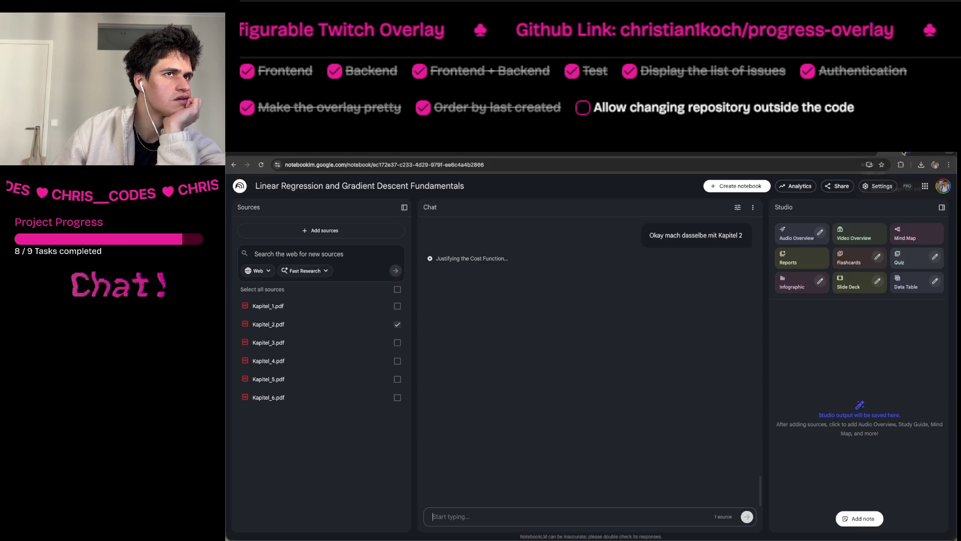
pyautogui.click(861, 152)
pyautogui.click(890, 152)
pyautogui.click(868, 154)
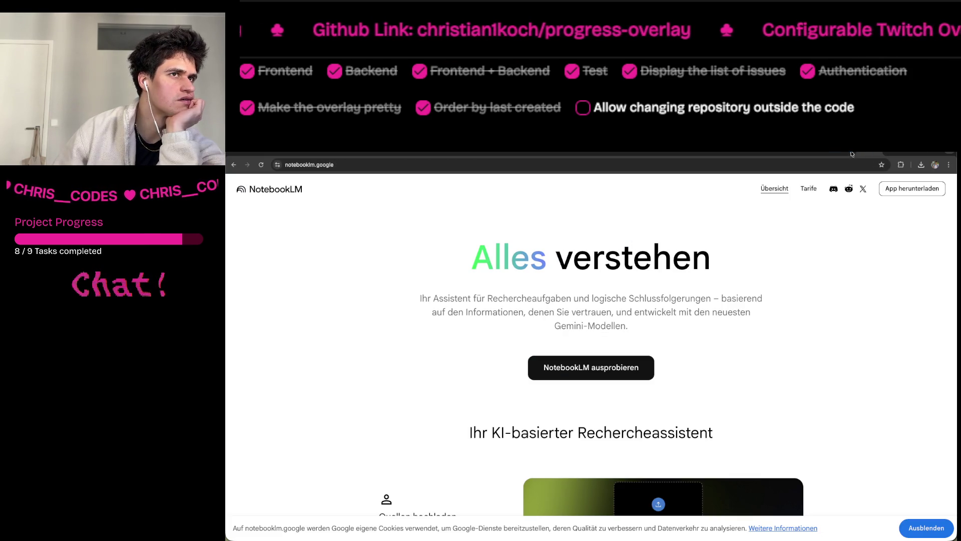
pyautogui.click(836, 154)
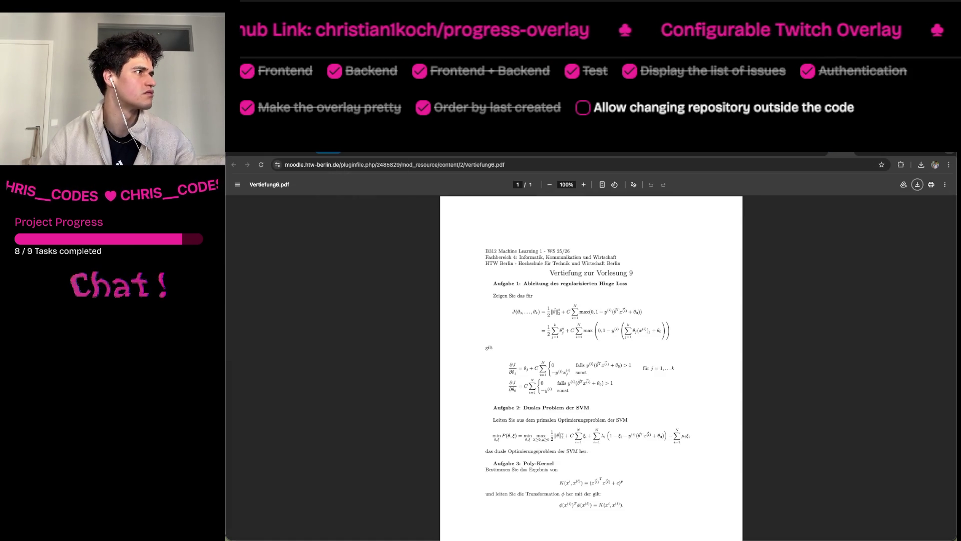
pyautogui.click(329, 153)
pyautogui.click(339, 153)
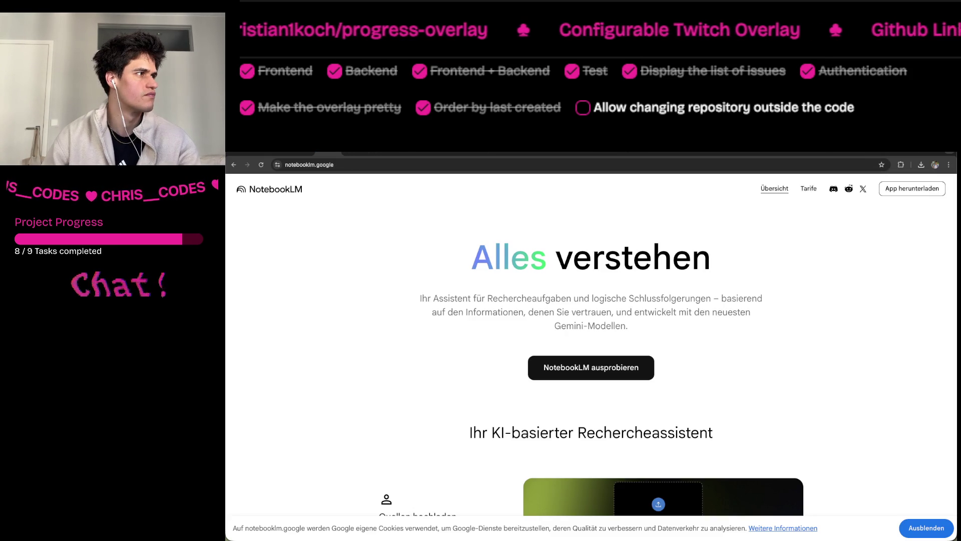
pyautogui.click(350, 152)
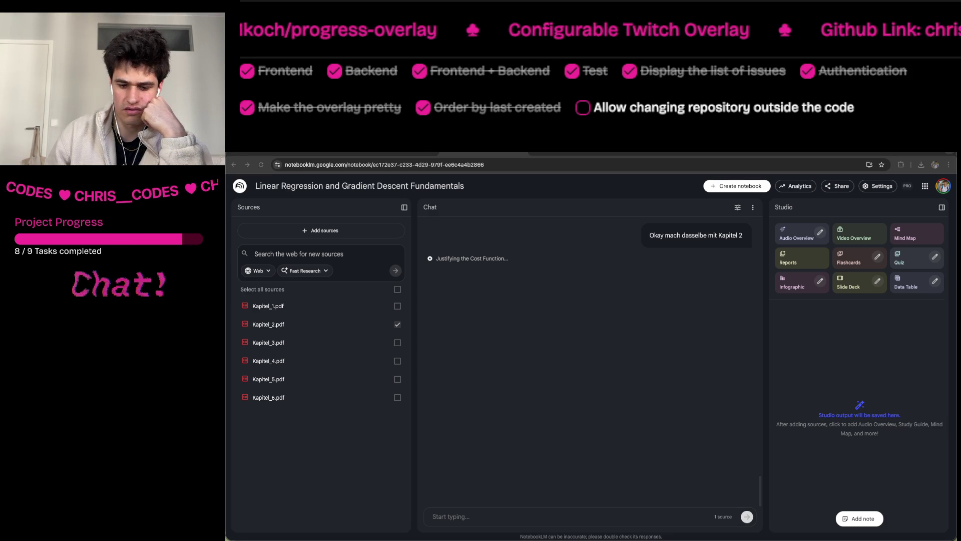
pyautogui.press('super+Tab')
# Trim the Claude Code draft to say the Vertiefungen are for later questions, then return to NotebookLM.
pyautogui.click(805, 363)
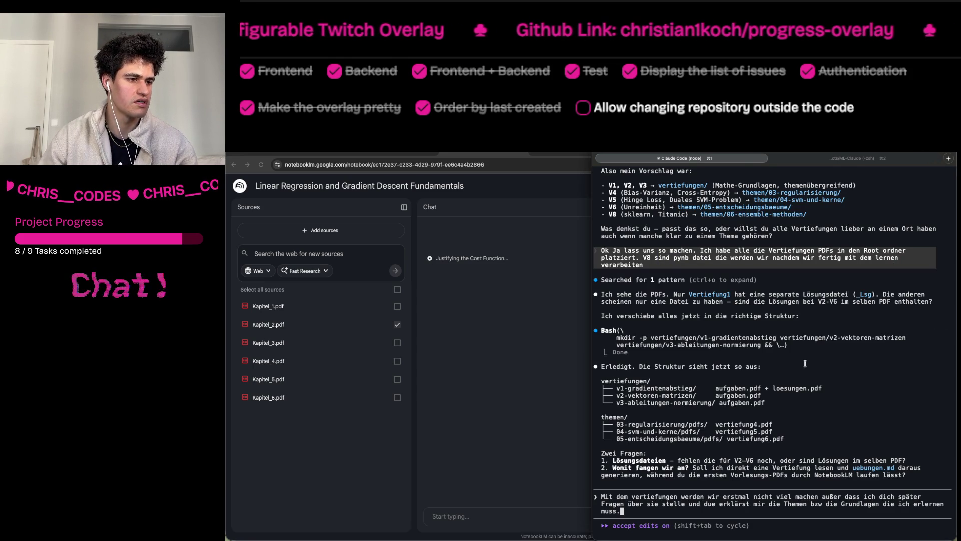
pyautogui.press('super+Tab')
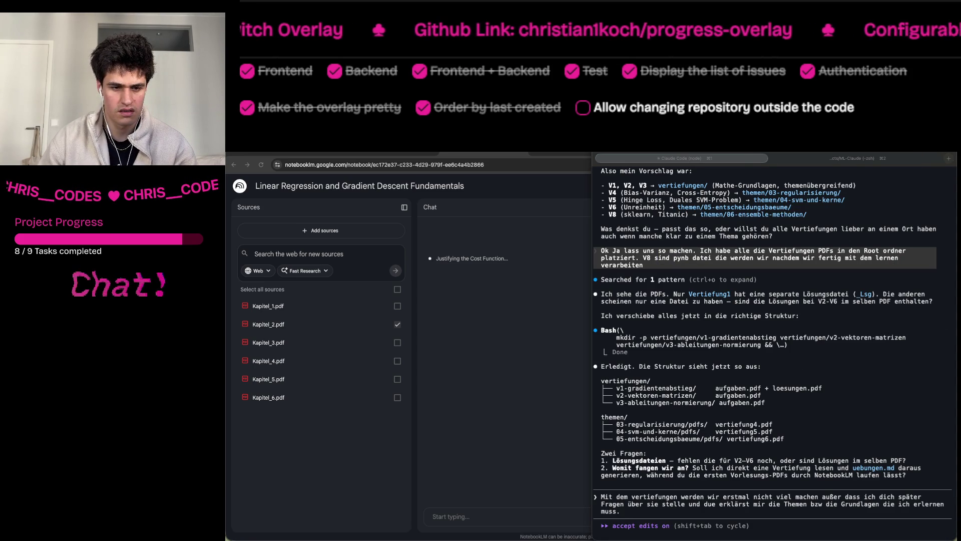
pyautogui.click(798, 375)
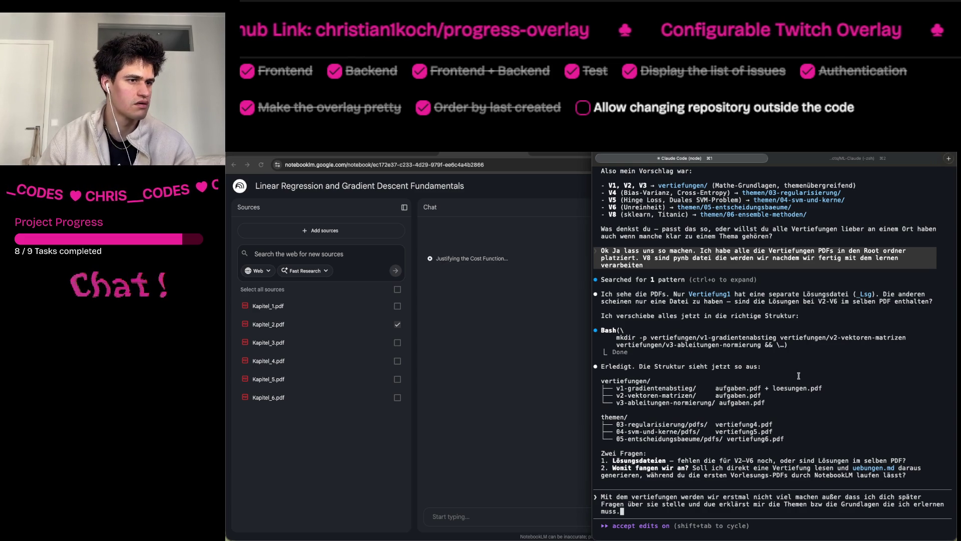
pyautogui.press('BackSpace')
pyautogui.press('BackSpace')
pyautogui.press('BackSpace')
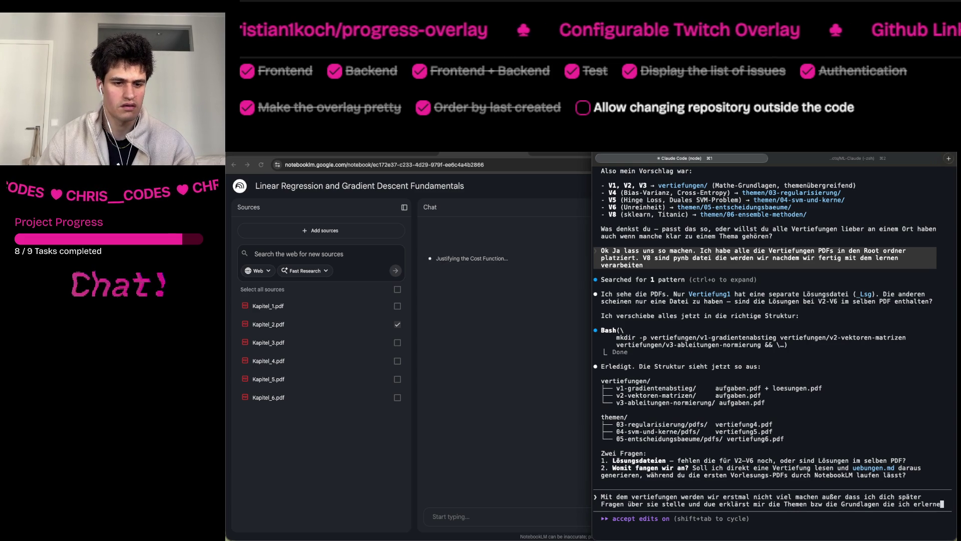
pyautogui.press('BackSpace')
pyautogui.press('BackSpace')
pyautogui.press('BackSpace')
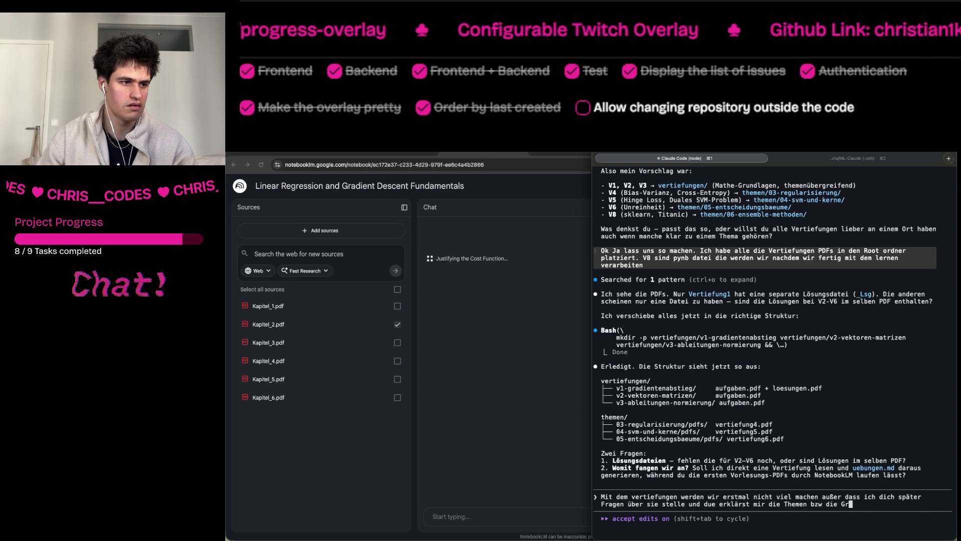
pyautogui.press('BackSpace')
pyautogui.press('BackSpace')
pyautogui.press('BackSpace')
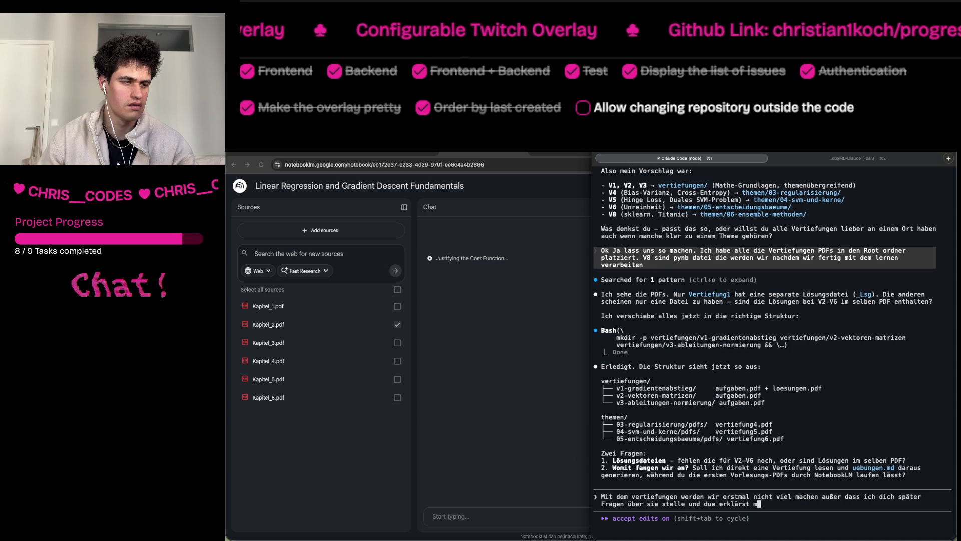
pyautogui.press('BackSpace')
pyautogui.press('BackSpace')
pyautogui.press('BackSpace')
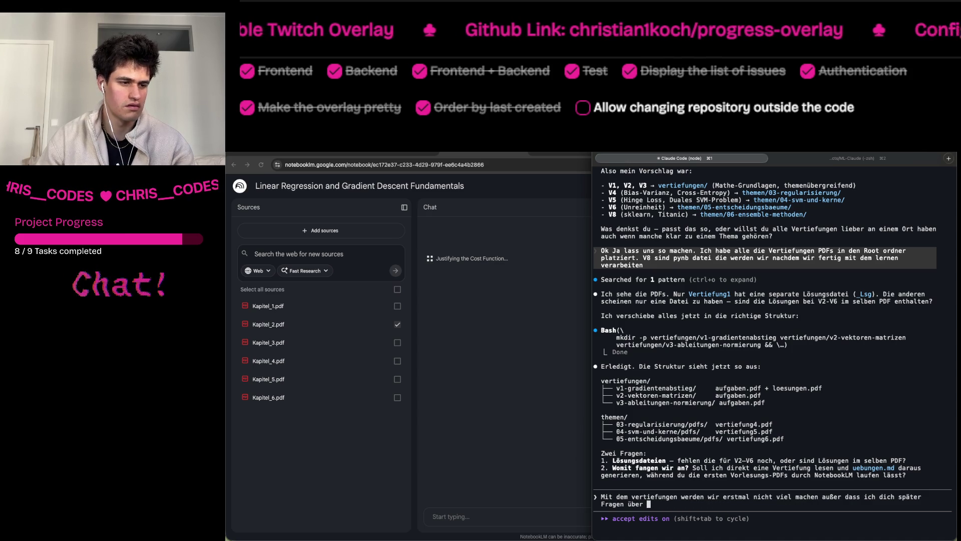
pyautogui.write('sie ')
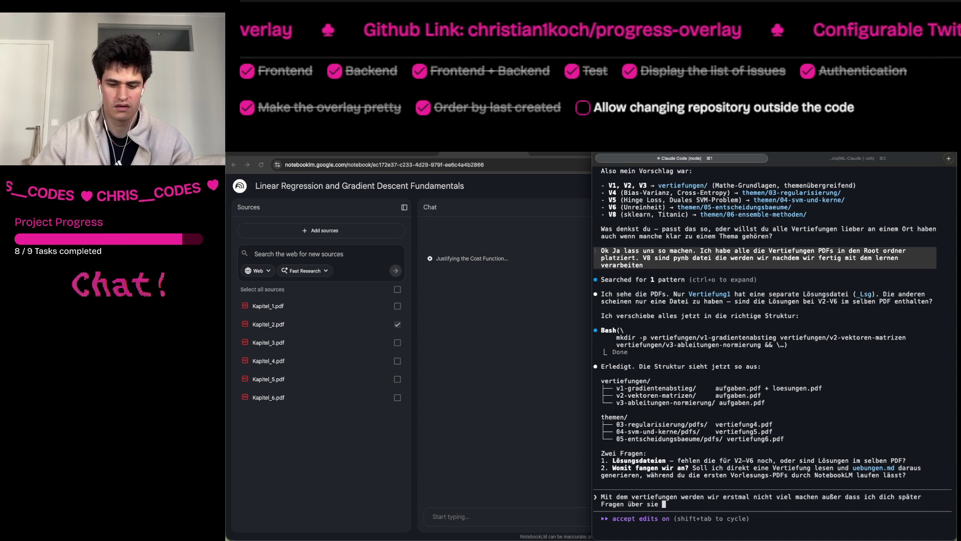
pyautogui.write('stellen u')
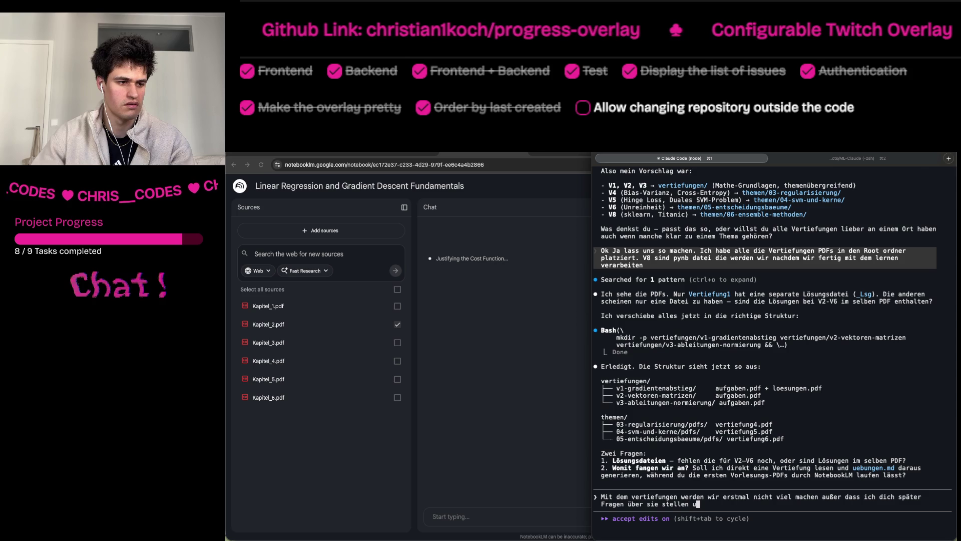
pyautogui.press('BackSpace')
pyautogui.press('BackSpace')
pyautogui.write('.')
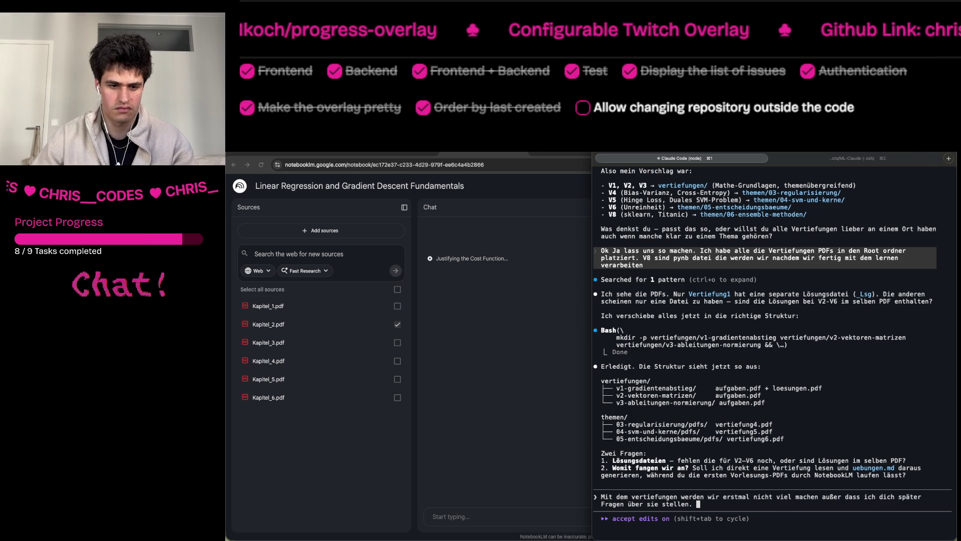
pyautogui.press('super+Tab')
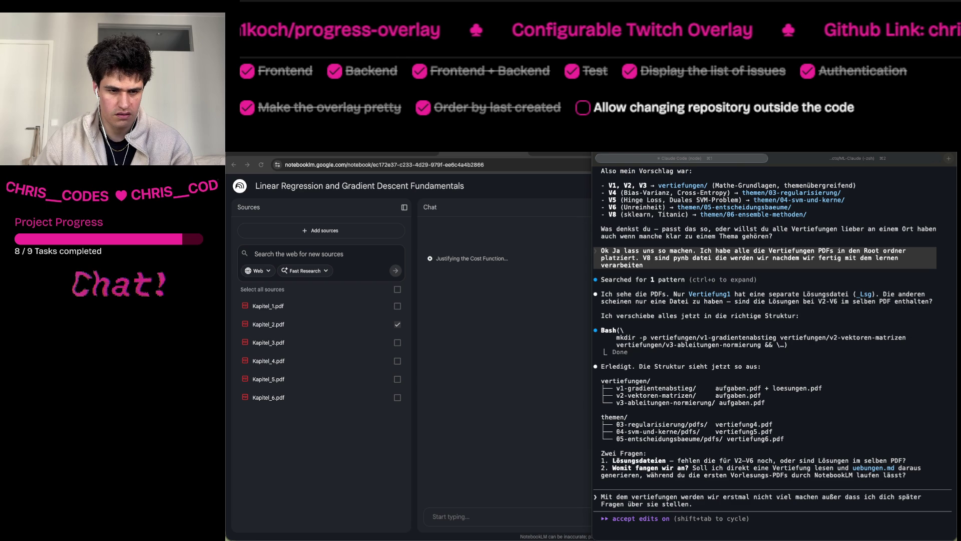
pyautogui.click(525, 355)
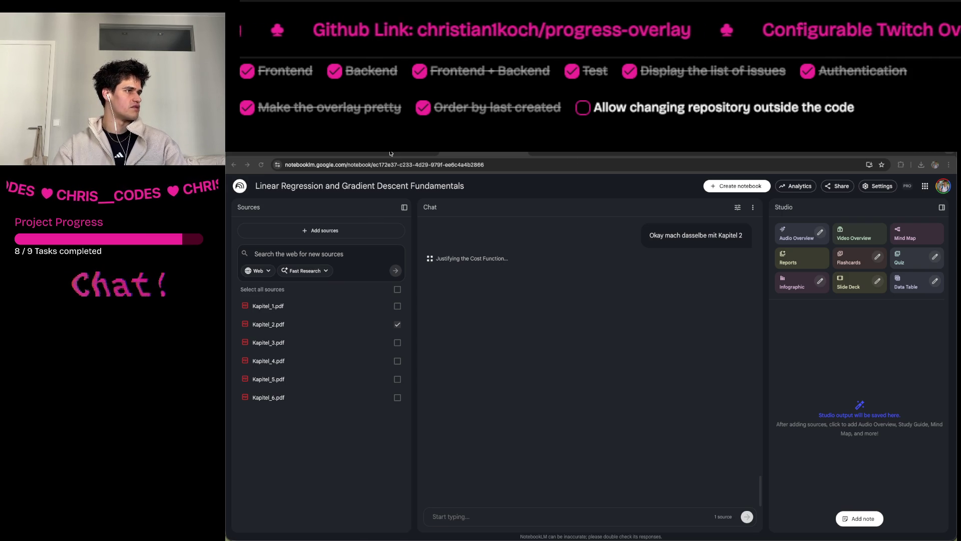
pyautogui.click(483, 153)
pyautogui.click(434, 152)
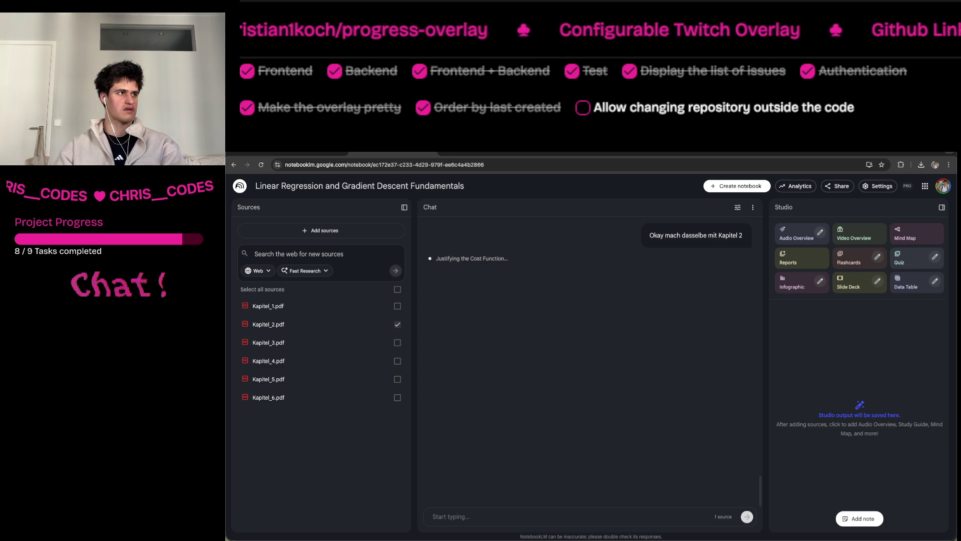
pyautogui.press('super+t')
# Open chatgpt.com and ask 'why is it that when I am sick I want sweets'.
pyautogui.write('chat')
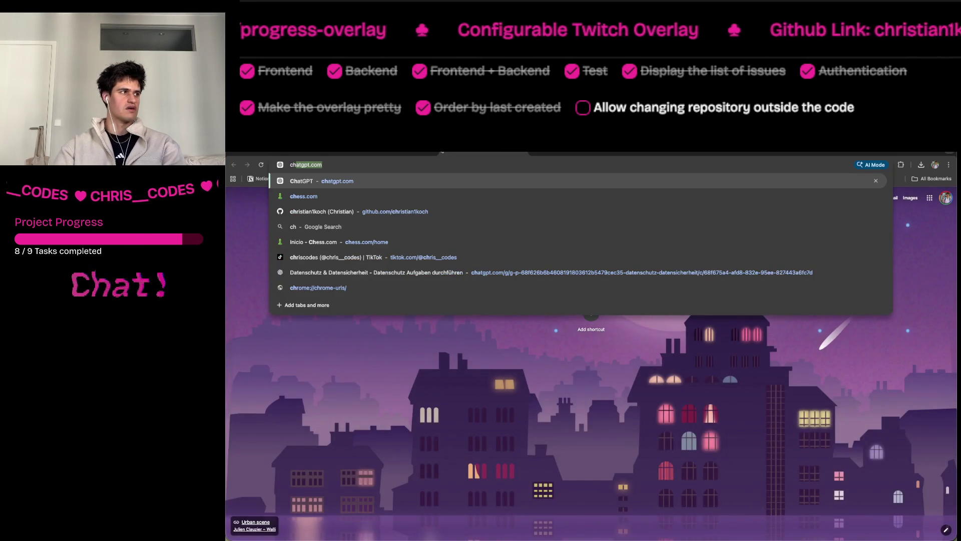
pyautogui.press('Return')
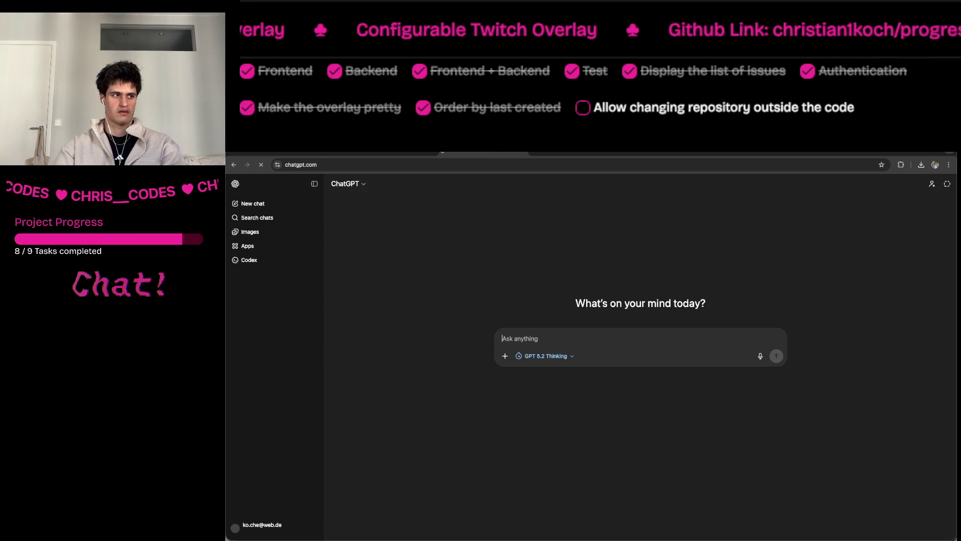
pyautogui.write('why is it that when I am sick')
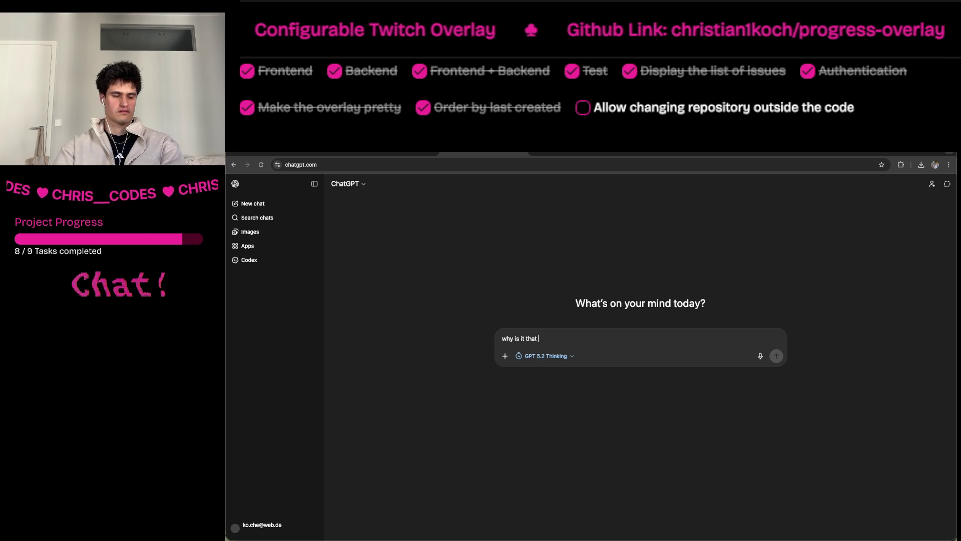
pyautogui.write('I want sweets')
pyautogui.press('Return')
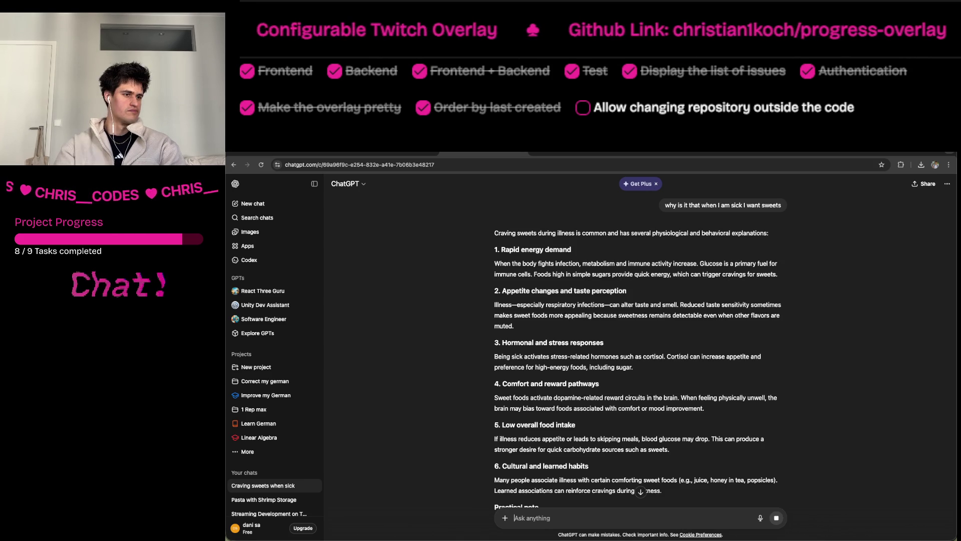
# Read ChatGPT's reply, marking its sugar advice, then return to the NotebookLM tab.
pyautogui.scroll(-3, 677, 349)
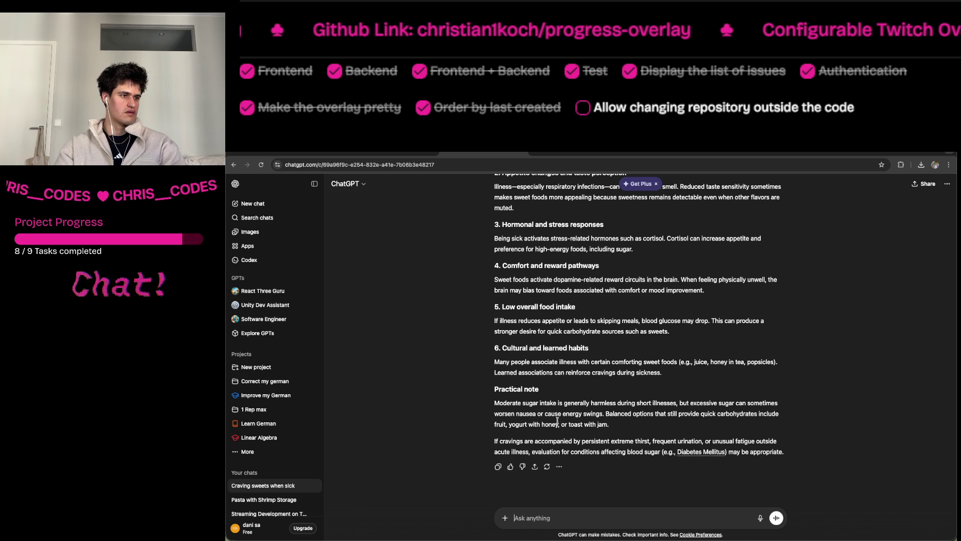
pyautogui.moveTo(538, 399)
pyautogui.mouseDown()
pyautogui.moveTo(612, 404)
pyautogui.moveTo(618, 423)
pyautogui.mouseUp()
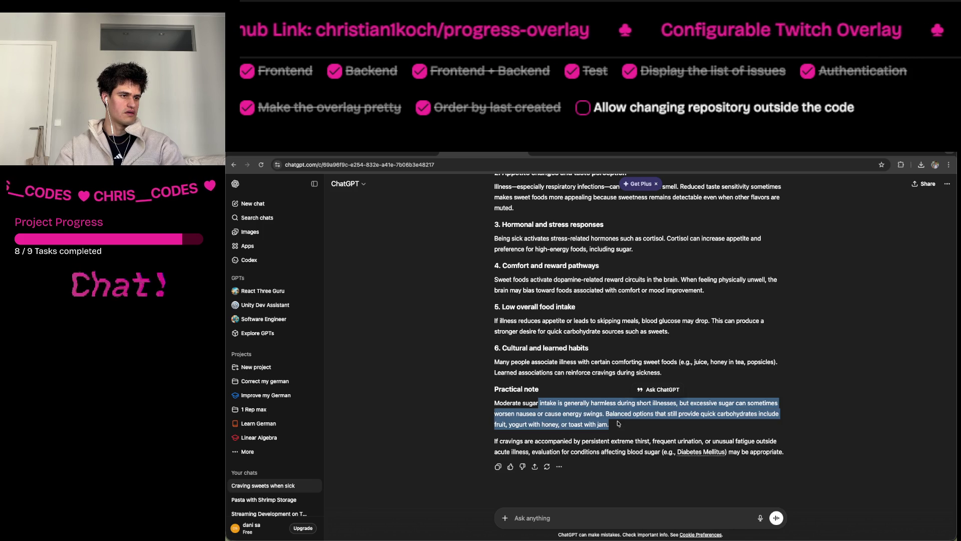
pyautogui.click(617, 423)
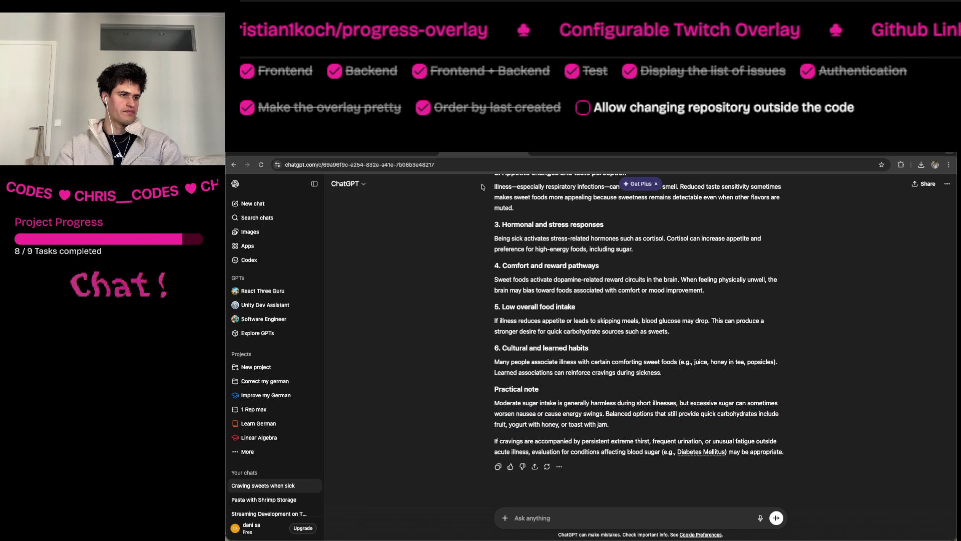
pyautogui.click(523, 154)
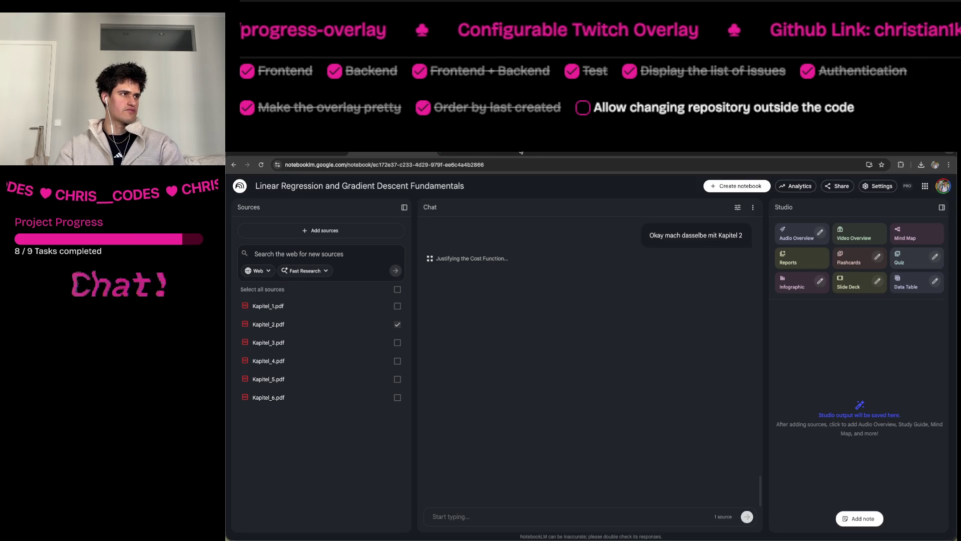
# Reload the NotebookLM notebook and scroll through the chat's Kapitel 2 answer.
pyautogui.hotkey('ctrl', 'r')
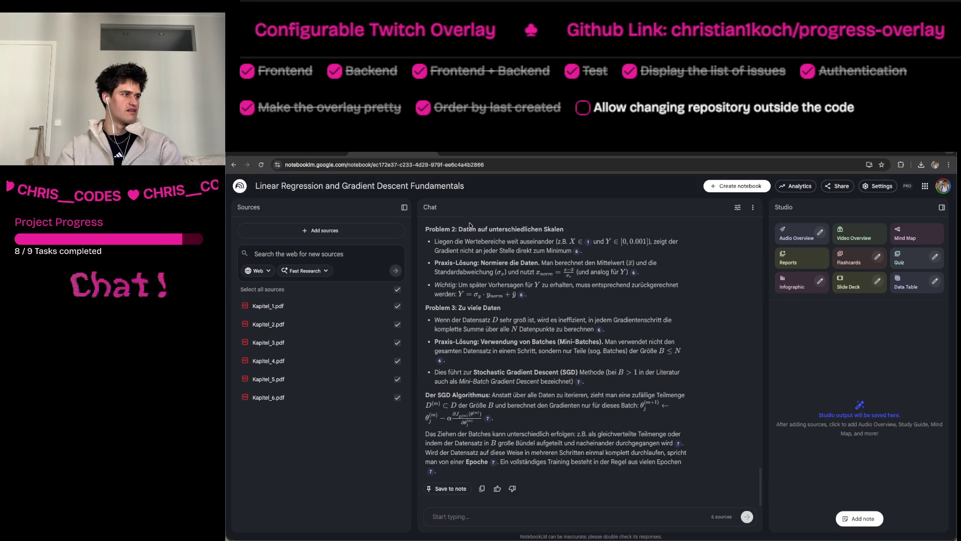
pyautogui.scroll(10, 481, 339)
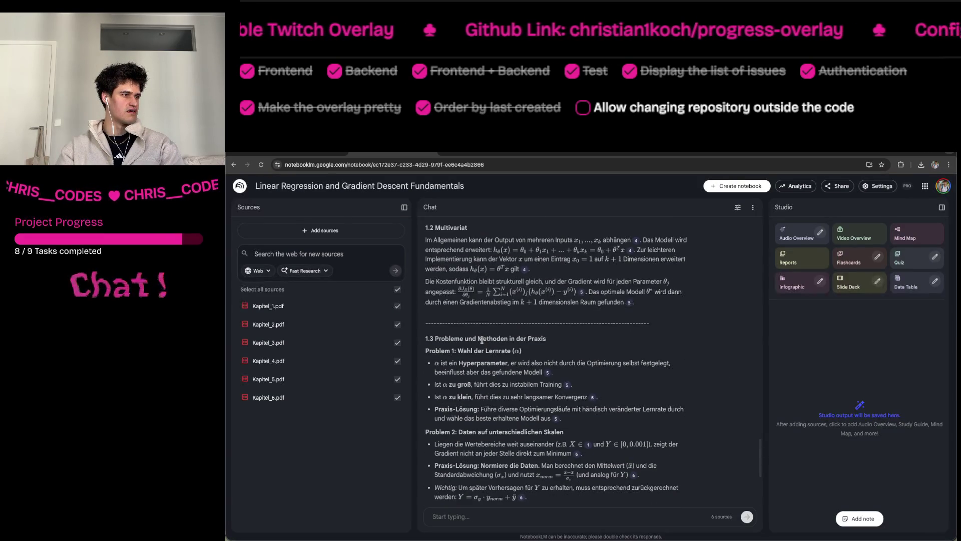
pyautogui.scroll(15, 482, 339)
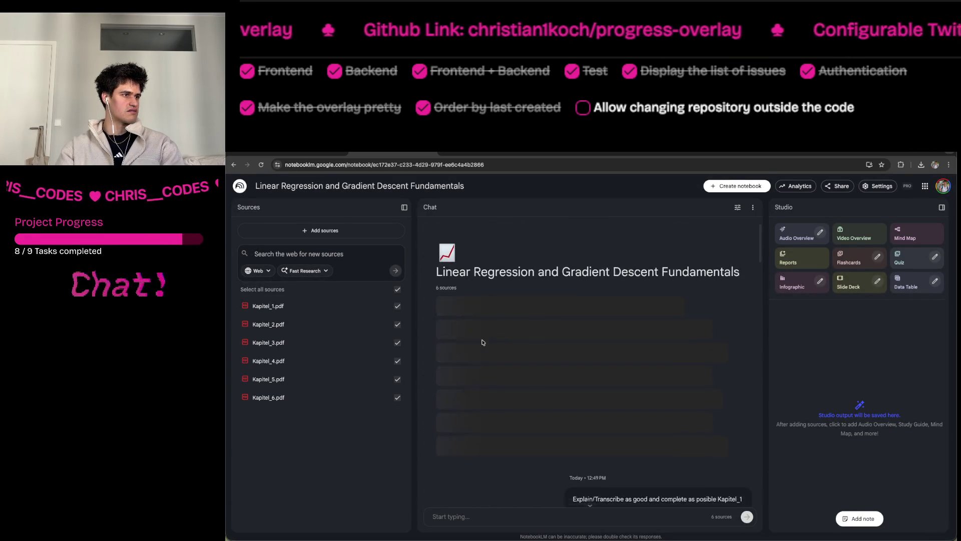
pyautogui.scroll(-20, 482, 342)
pyautogui.scroll(15, 483, 341)
pyautogui.scroll(3, 482, 342)
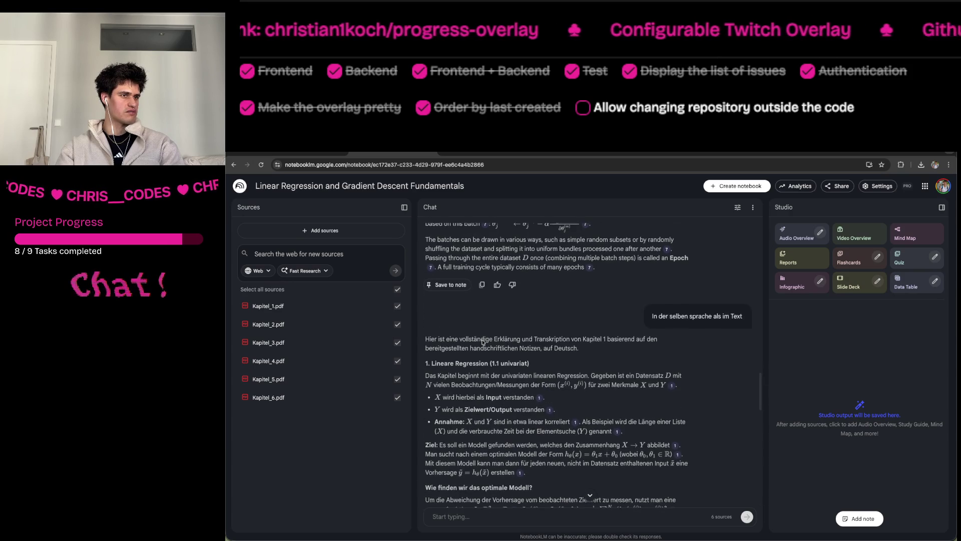
pyautogui.scroll(-15, 479, 337)
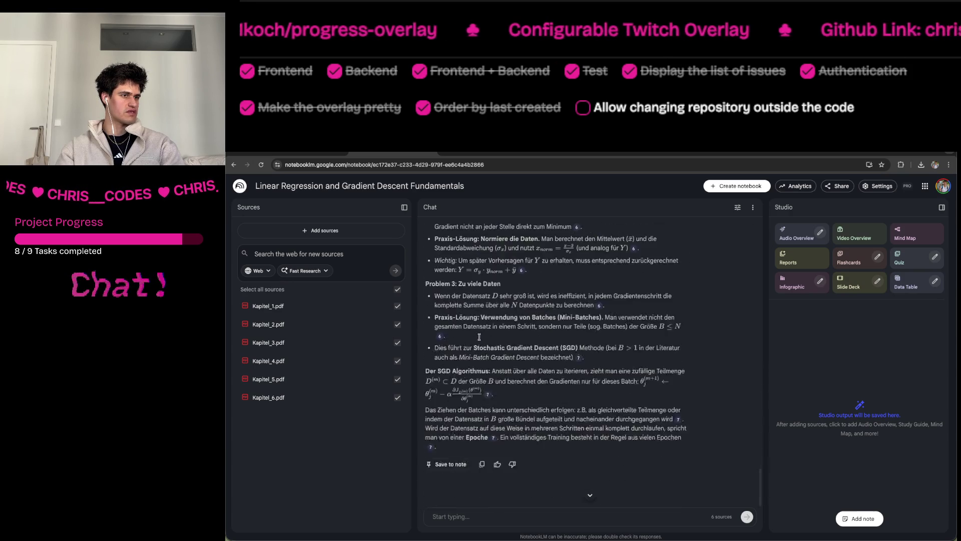
# Deselect every chapter source except Kapitel_2.pdf and place the cursor in the chat box.
pyautogui.click(397, 306)
pyautogui.click(398, 342)
pyautogui.click(398, 289)
pyautogui.click(398, 289)
pyautogui.click(396, 323)
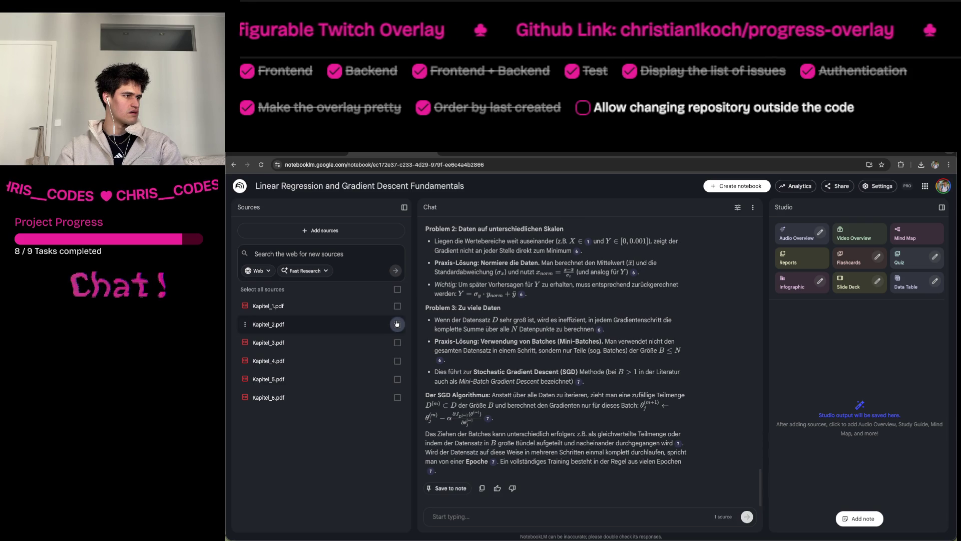
pyautogui.moveTo(658, 538)
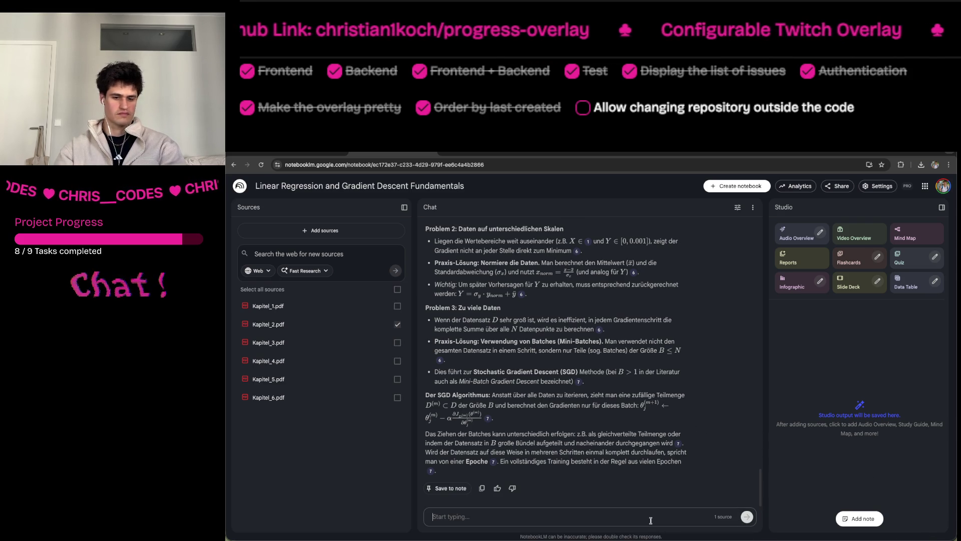
pyautogui.click(650, 521)
# Ask the chat 'Mach dasselbe aber mit Kapitel 2'.
pyautogui.write('m')
pyautogui.press('BackSpace')
pyautogui.write('Mach dasselbe aber mi')
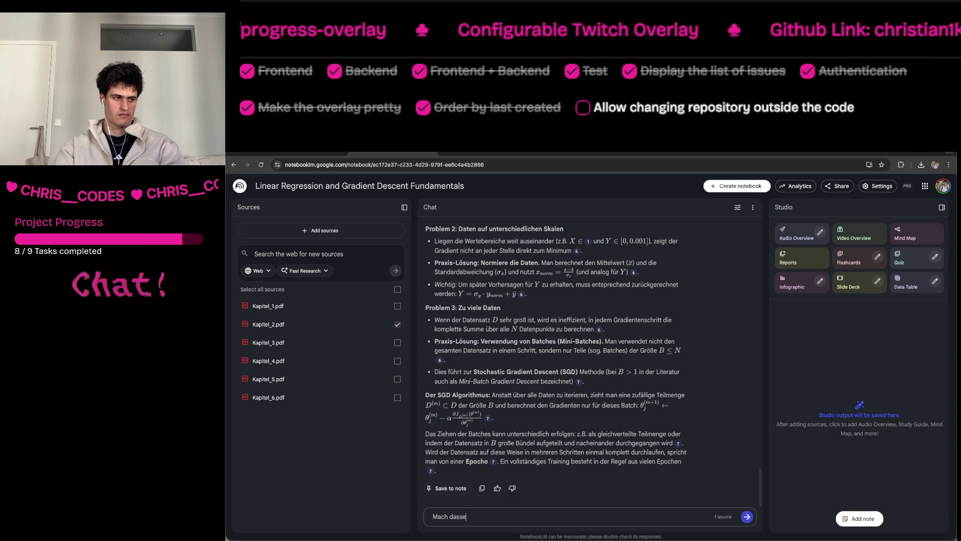
pyautogui.write('t Kapitel 2')
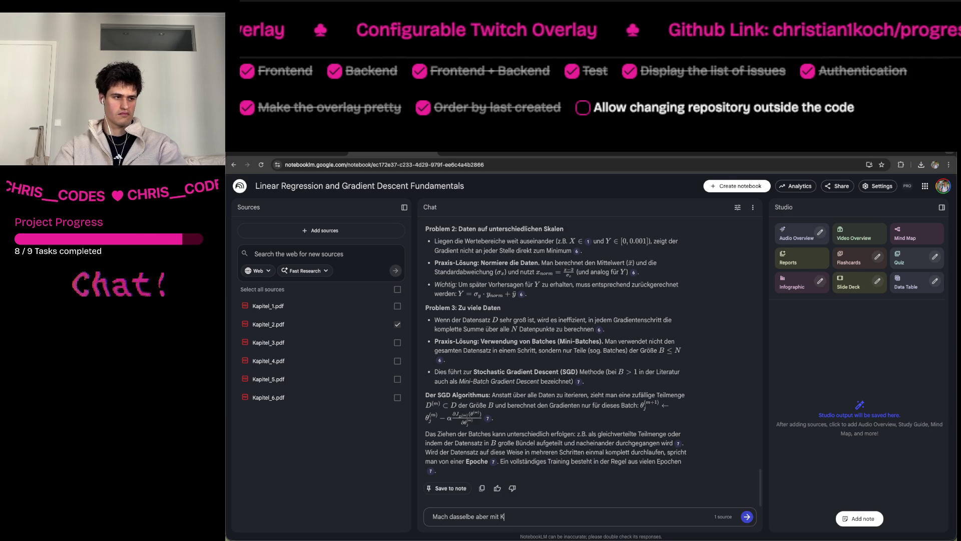
pyautogui.press('Return')
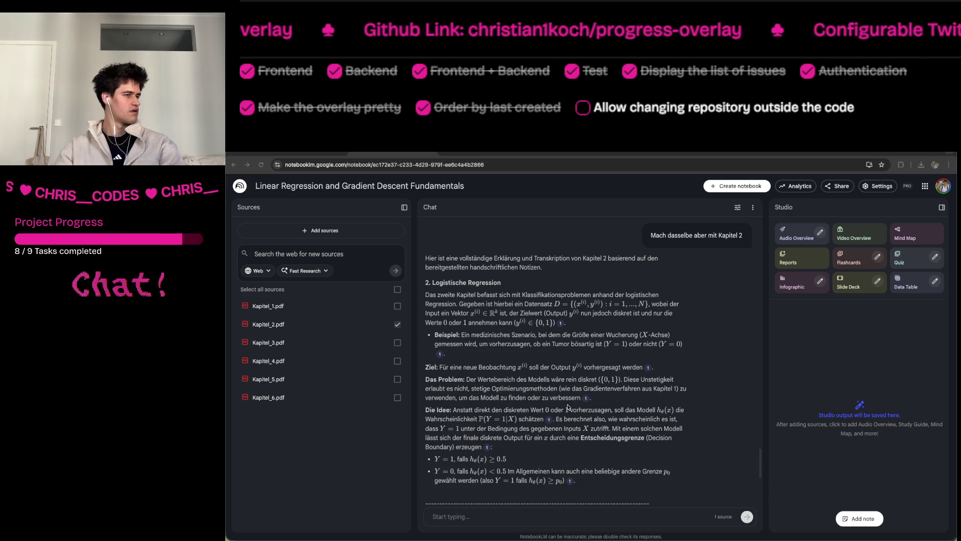
# Scroll through the German answer on logistic regression, the sigmoid model and cross-entropy cost.
pyautogui.scroll(-2, 571, 409)
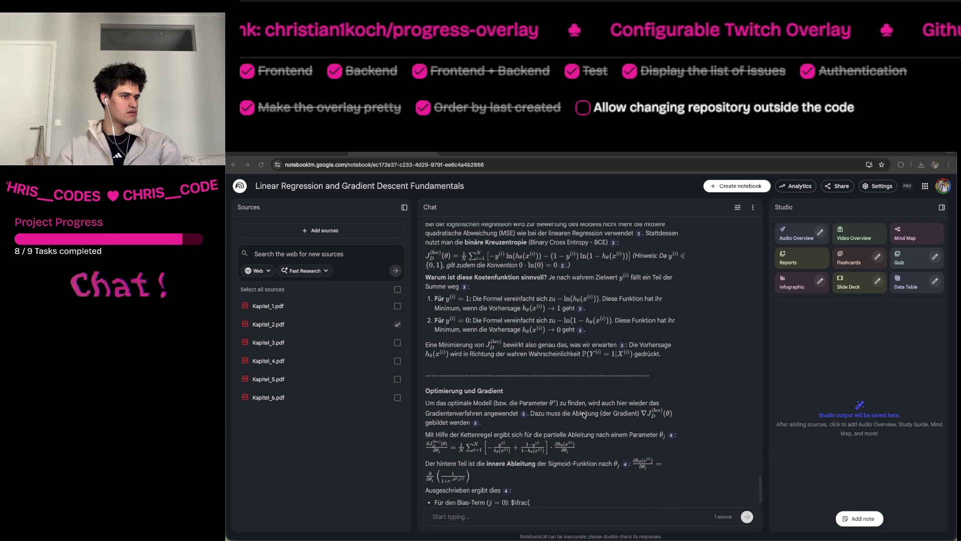
pyautogui.scroll(10, 583, 413)
pyautogui.scroll(2, 583, 415)
pyautogui.moveTo(585, 539)
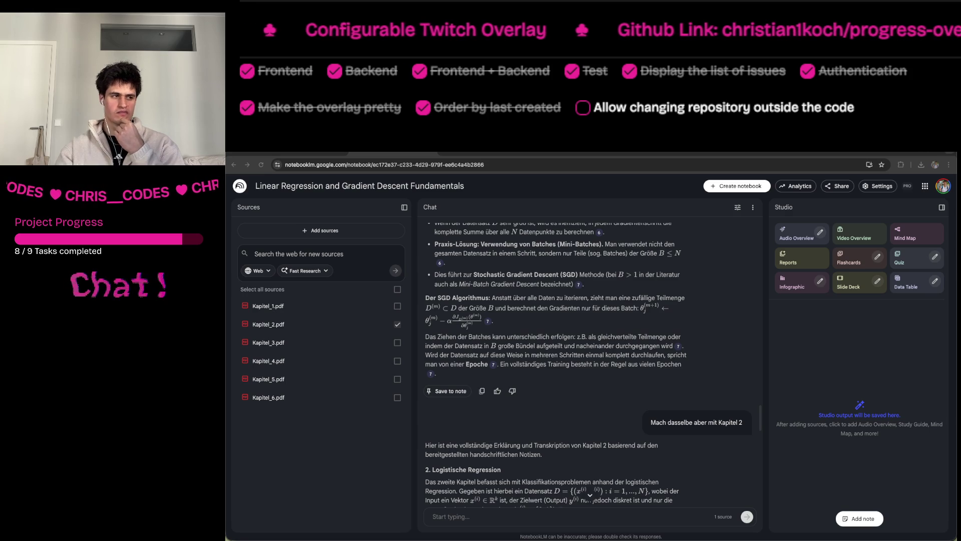
pyautogui.click(444, 153)
# Load youtube.com and play the JJK Short 'These Curses CAN'T Be Exorcised' from the feed.
pyautogui.write('youtube.com')
pyautogui.press('Return')
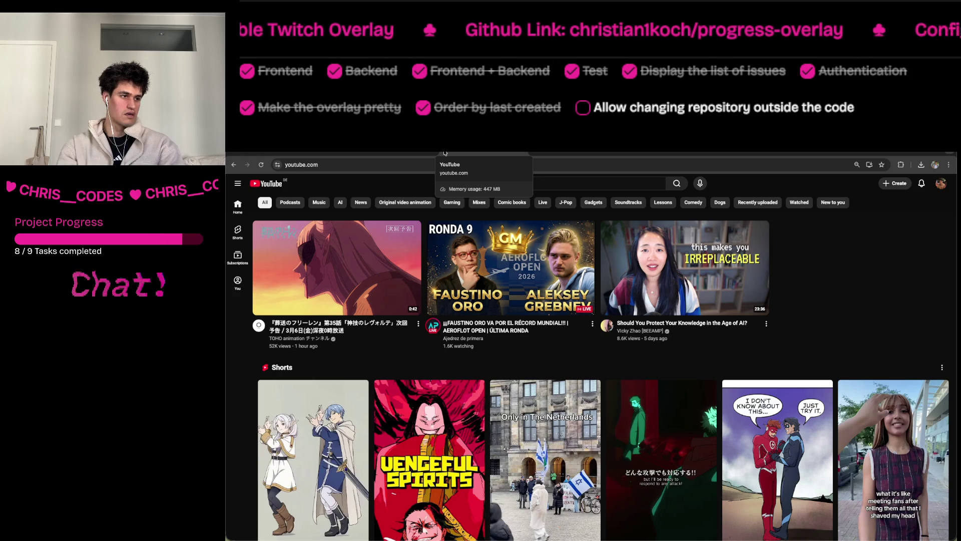
pyautogui.scroll(-1, 572, 286)
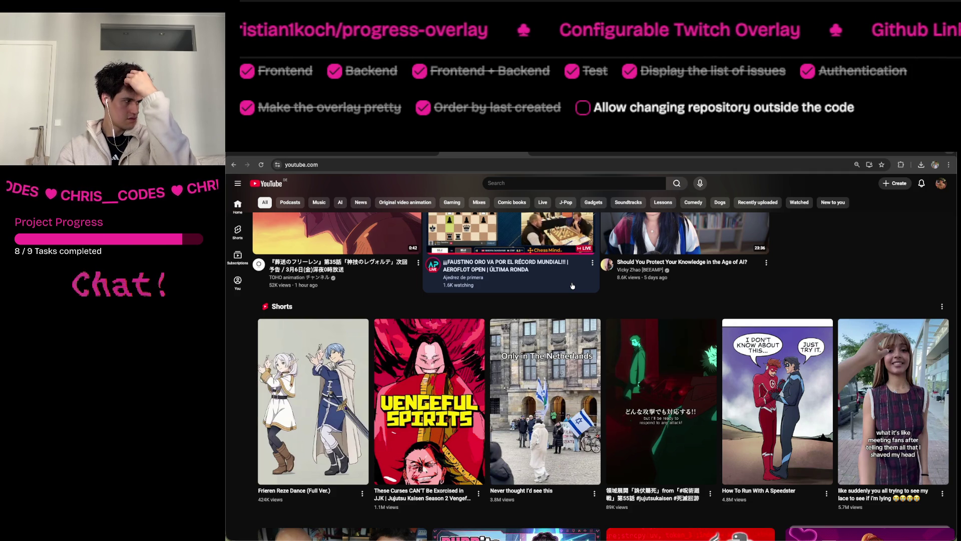
pyautogui.click(423, 436)
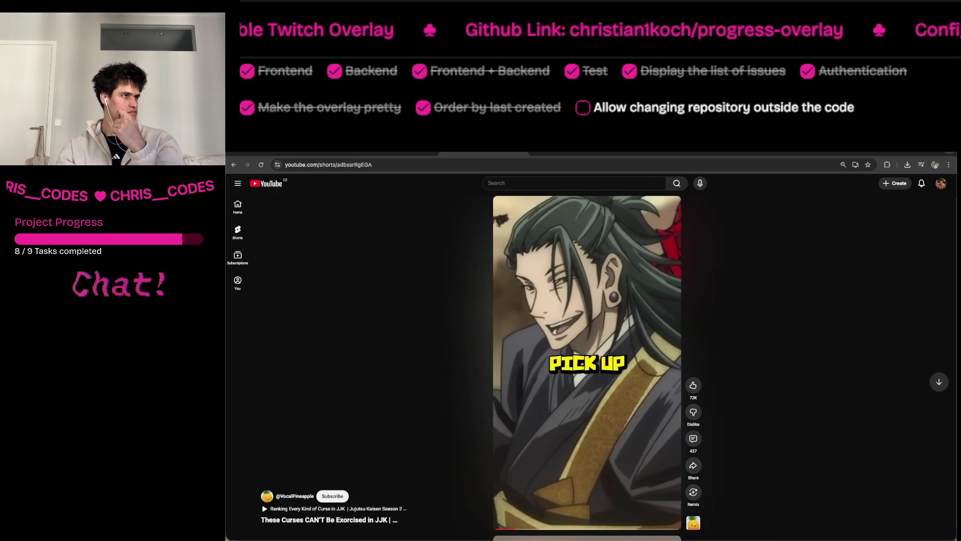
# Briefly check NotebookLM, watch the curses Short, then switch to the MCP client docs tab.
pyautogui.click(391, 153)
pyautogui.click(499, 151)
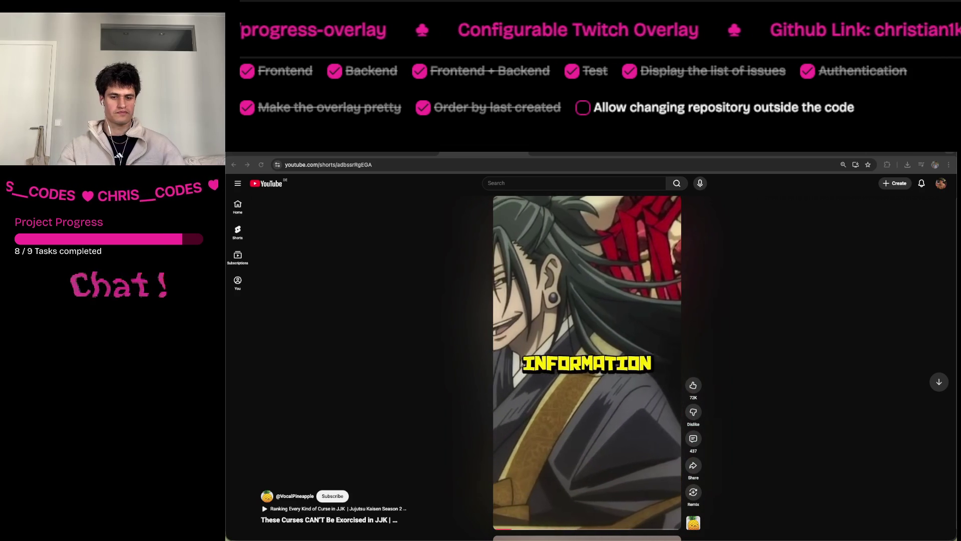
pyautogui.click(308, 153)
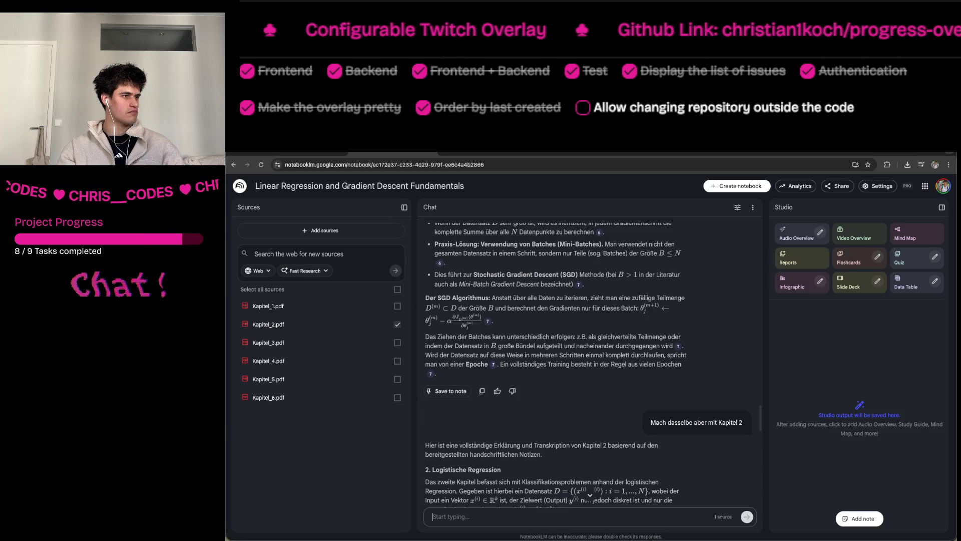
# Copy the finished Kapitel 2 explanation and bring up the Claude Code terminal.
pyautogui.click(380, 152)
pyautogui.scroll(-15, 685, 396)
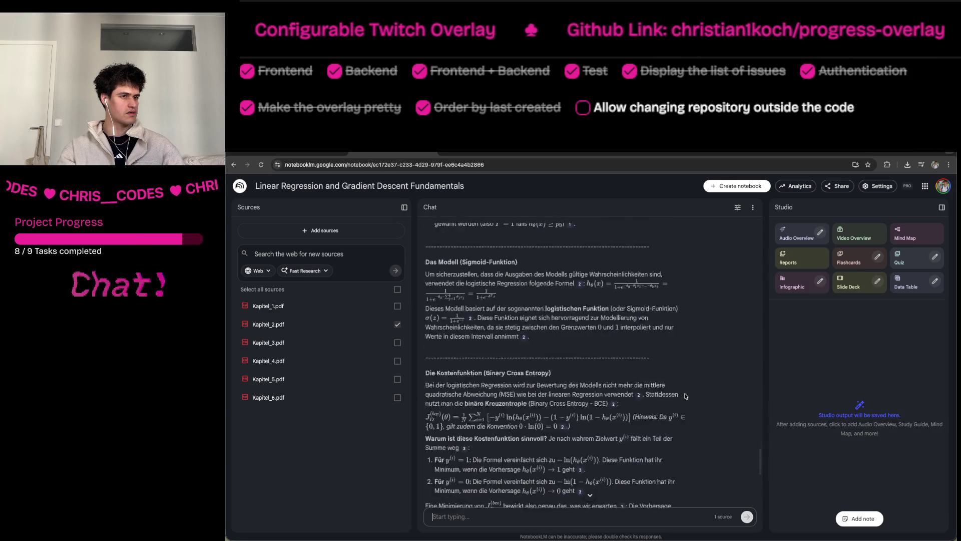
pyautogui.click(482, 422)
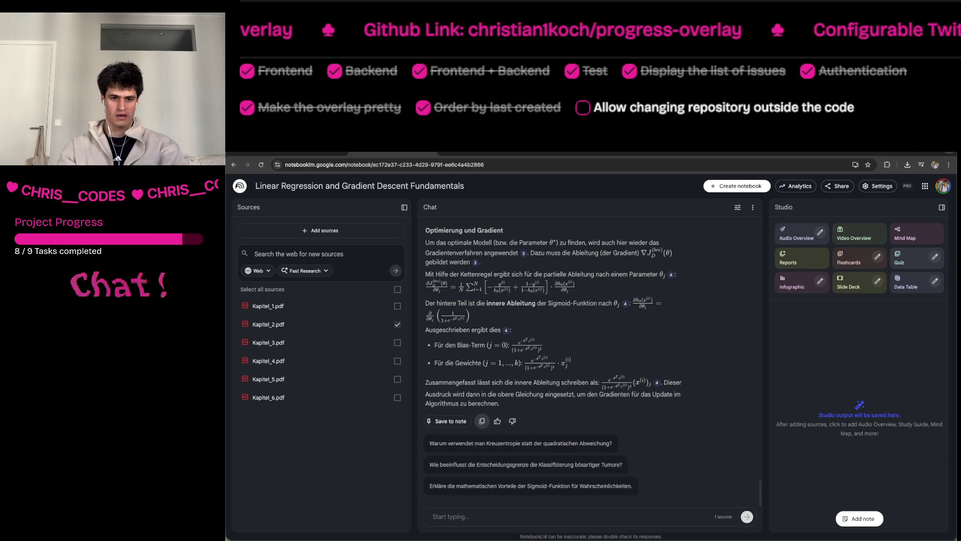
pyautogui.press('super+Tab')
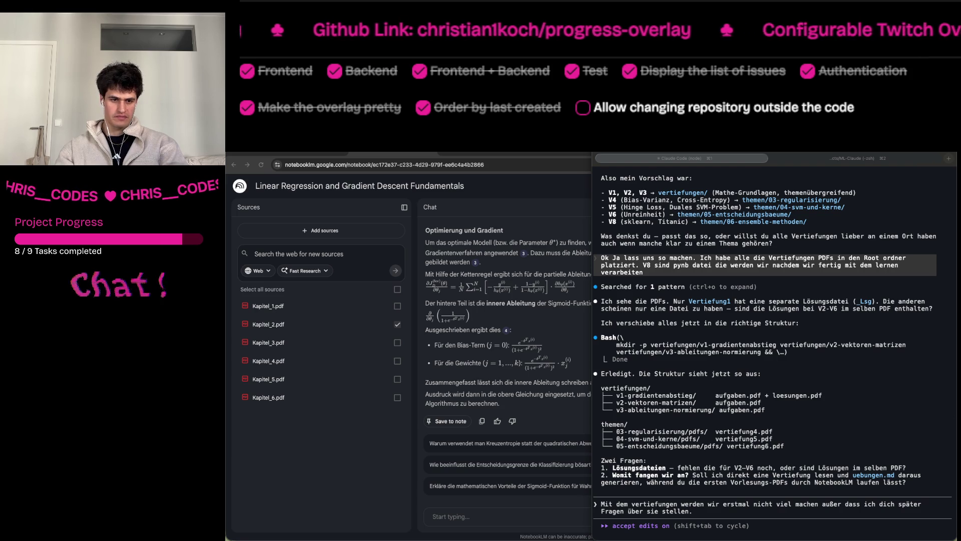
# Make Kapitel_3.pdf the only source and ask why cross-entropy replaces squared error.
pyautogui.click(397, 325)
pyautogui.click(397, 342)
pyautogui.click(550, 443)
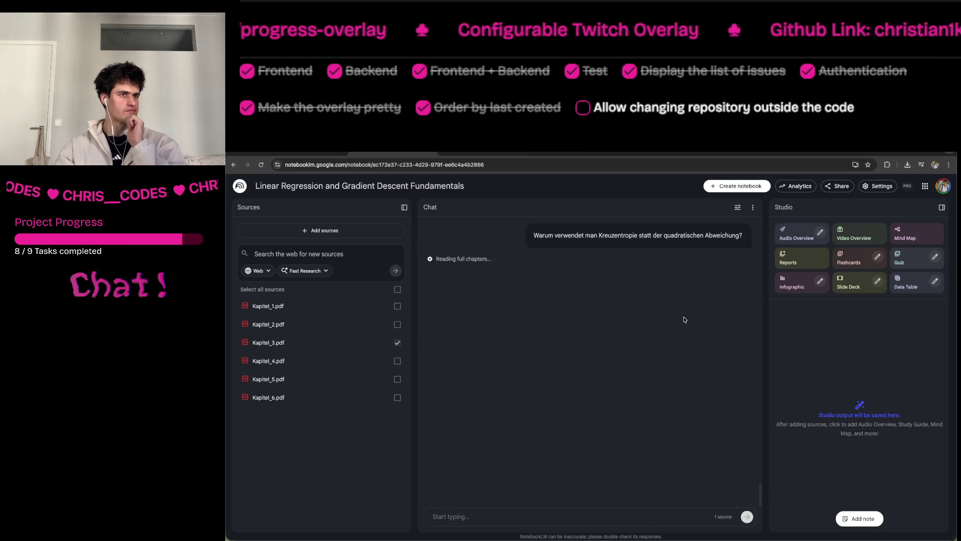
# Reload the NotebookLM page to drop the pending cross-entropy question.
pyautogui.click(675, 516)
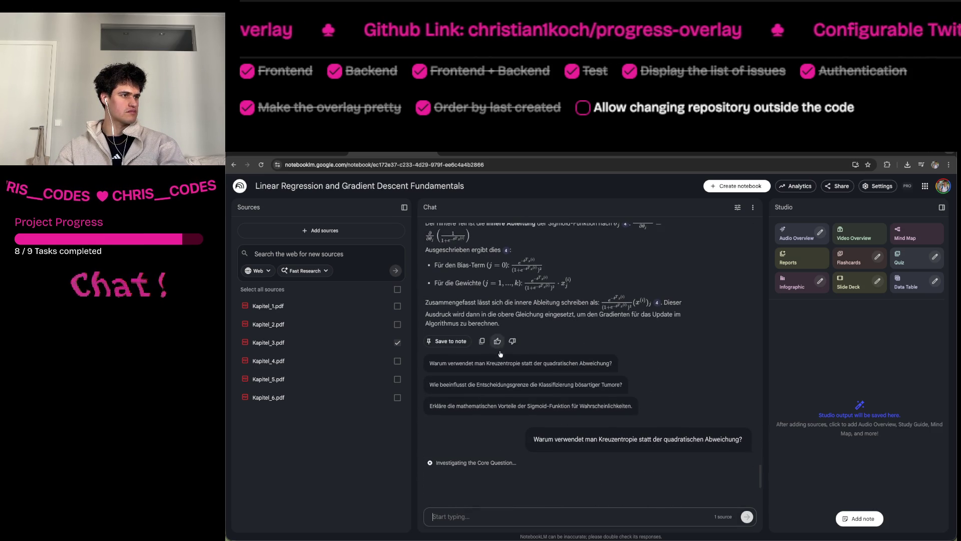
pyautogui.hotkey('ctrl', 'r')
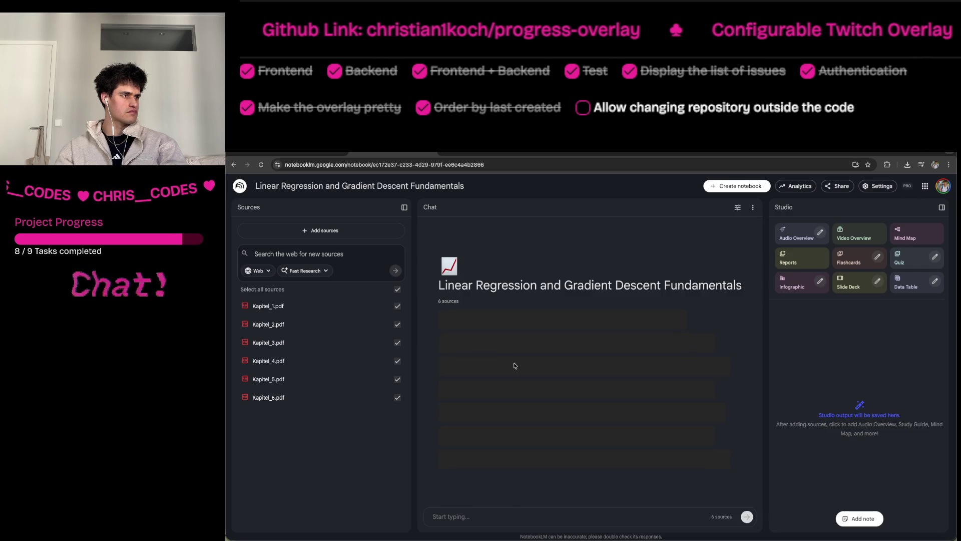
# Deselect the other chapters so Kapitel_3.pdf is the only chat source.
pyautogui.click(398, 306)
pyautogui.click(397, 324)
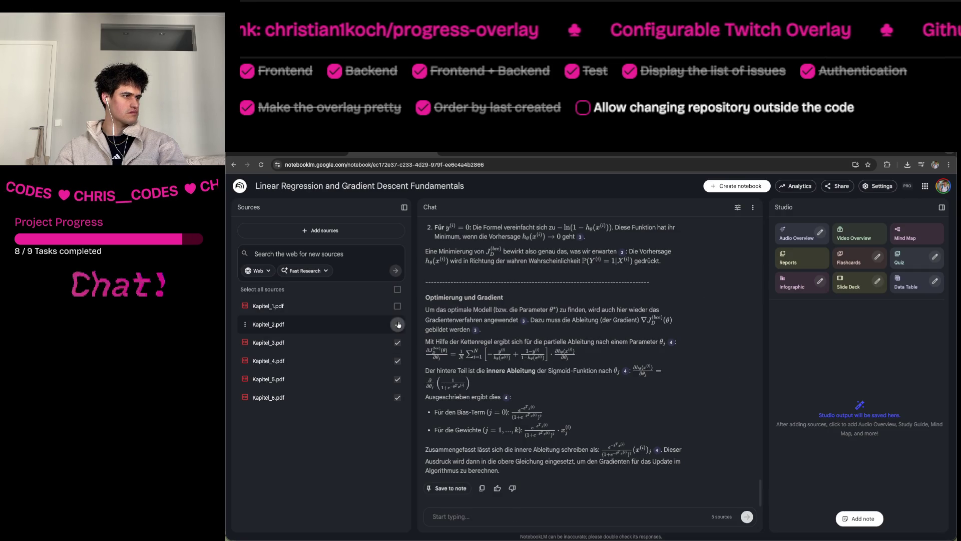
pyautogui.click(398, 290)
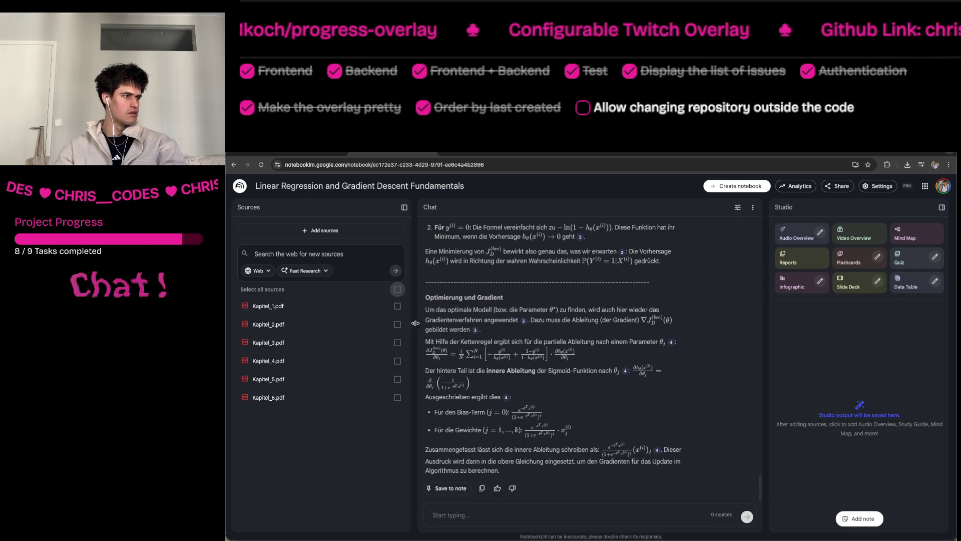
pyautogui.click(397, 343)
pyautogui.scroll(-10, 543, 367)
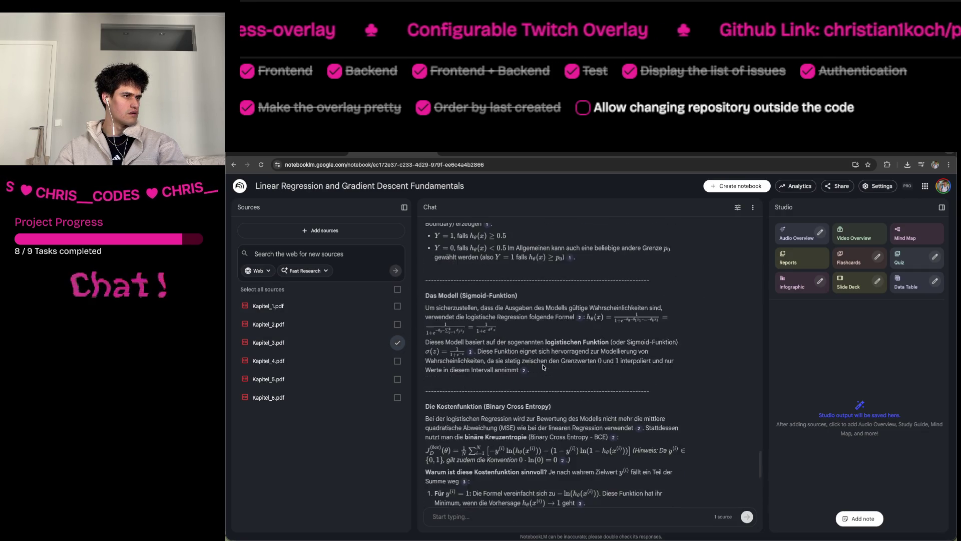
# Write and send 'Ok mach dasselbe mit Kapitel 3' with the pasted explanation request.
pyautogui.click(596, 521)
pyautogui.write('Ok')
pyautogui.moveTo(543, 495)
pyautogui.mouseDown()
pyautogui.moveTo(423, 502)
pyautogui.moveTo(420, 485)
pyautogui.moveTo(472, 478)
pyautogui.moveTo(447, 482)
pyautogui.mouseUp()
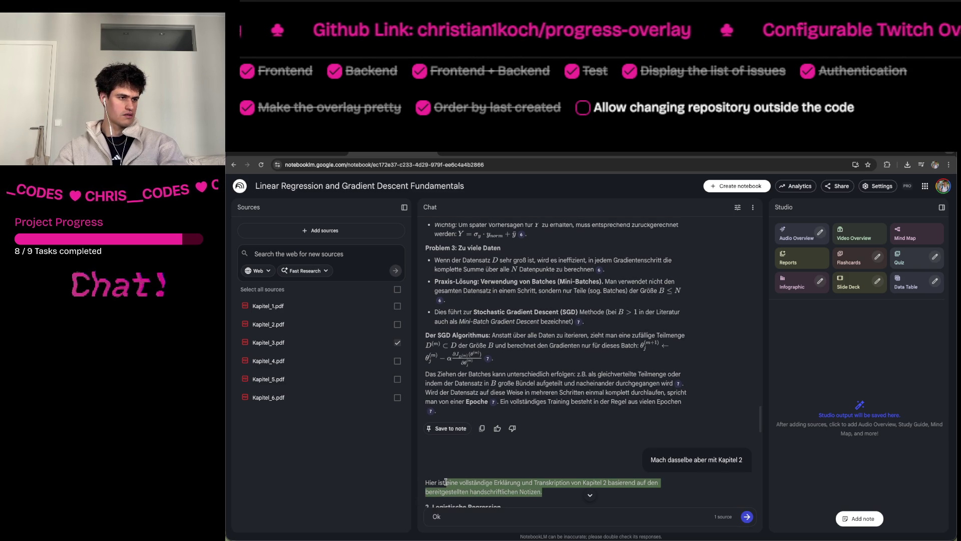
pyautogui.click(456, 520)
pyautogui.write('mach dasselbe mit Kapitel 3')
pyautogui.hotkey('ctrl', 'v')
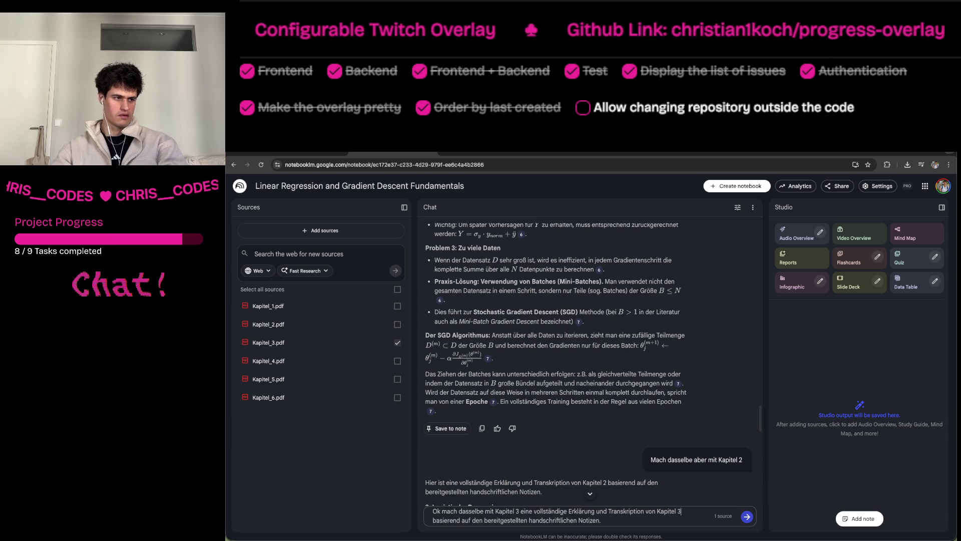
pyautogui.press('BackSpace')
pyautogui.press('BackSpace')
pyautogui.press('BackSpace')
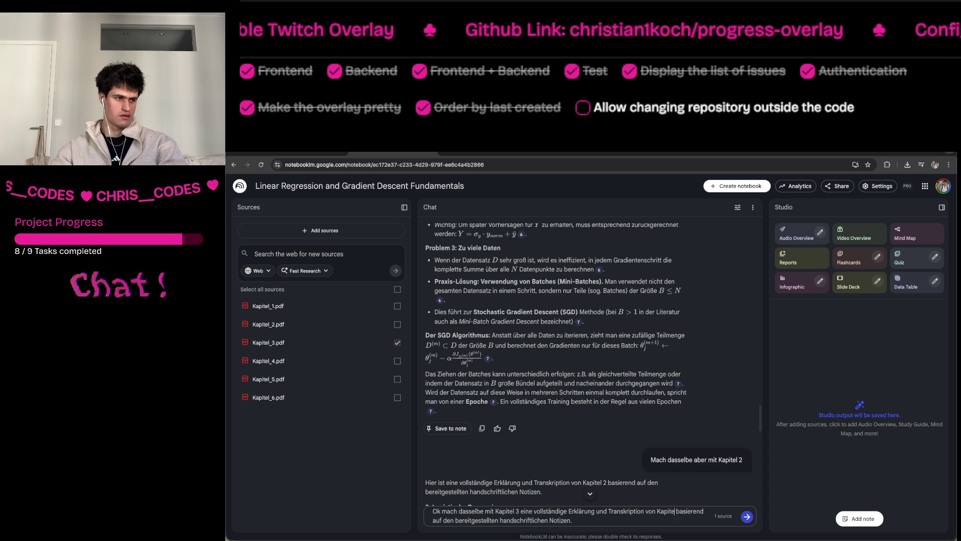
pyautogui.press('BackSpace')
pyautogui.press('BackSpace')
pyautogui.press('BackSpace')
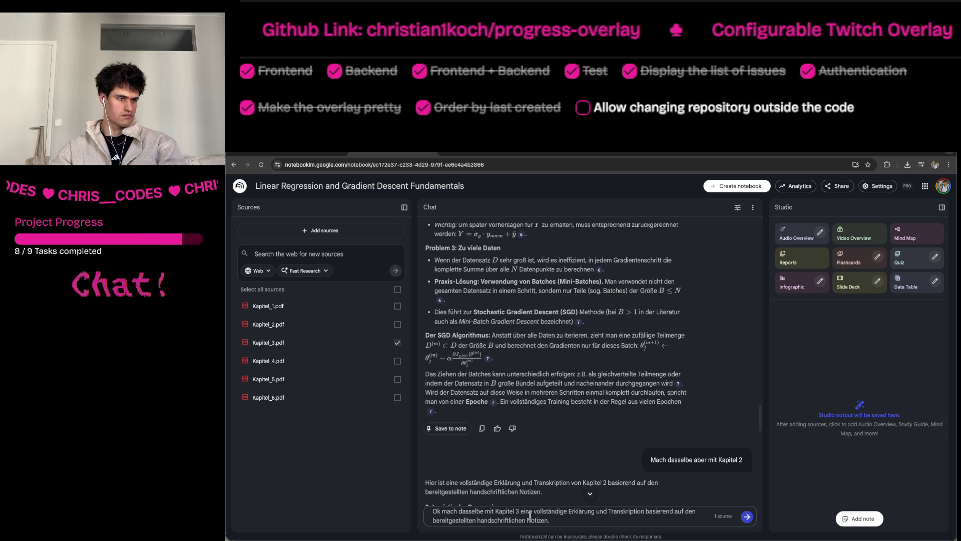
pyautogui.moveTo(524, 520); pyautogui.dragTo(476, 520)
pyautogui.press('BackSpace')
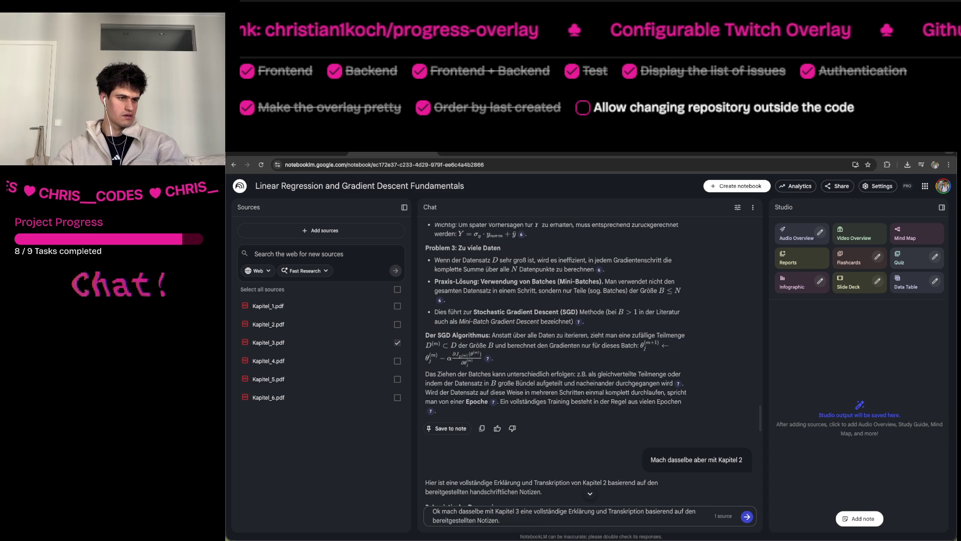
pyautogui.press('Return')
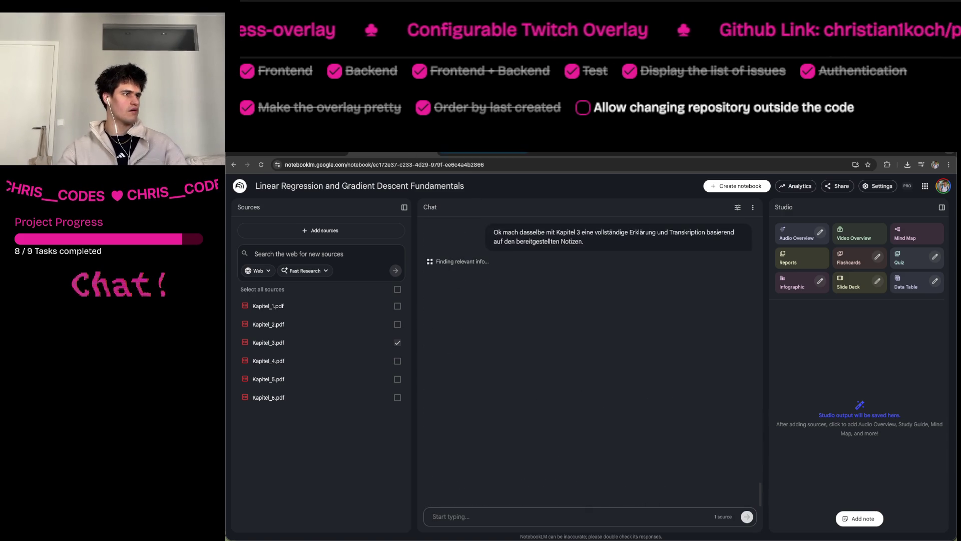
pyautogui.hotkey('ctrl', 'Tab')
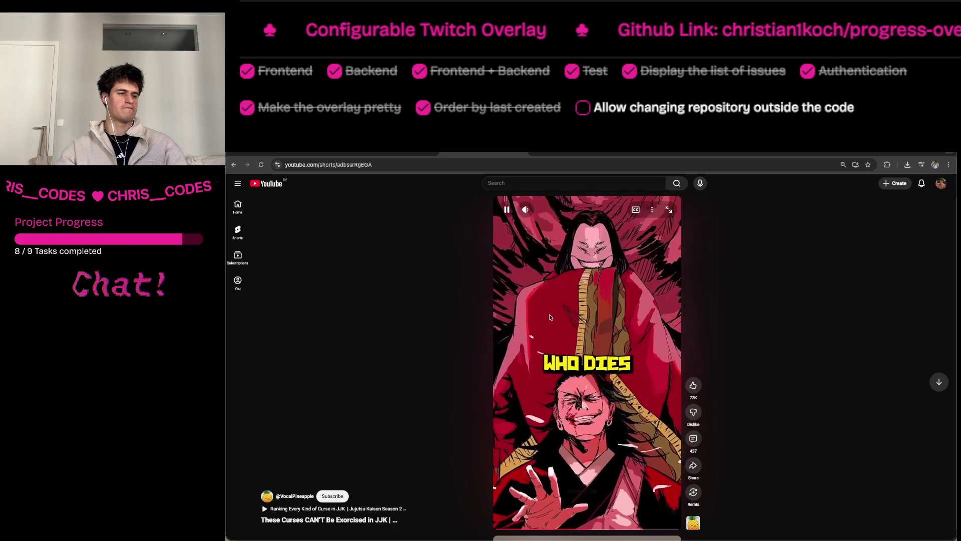
# Scroll the Shorts feed on to 'Gemini vs the Trolley Problem'.
pyautogui.scroll(-1, 644, 424)
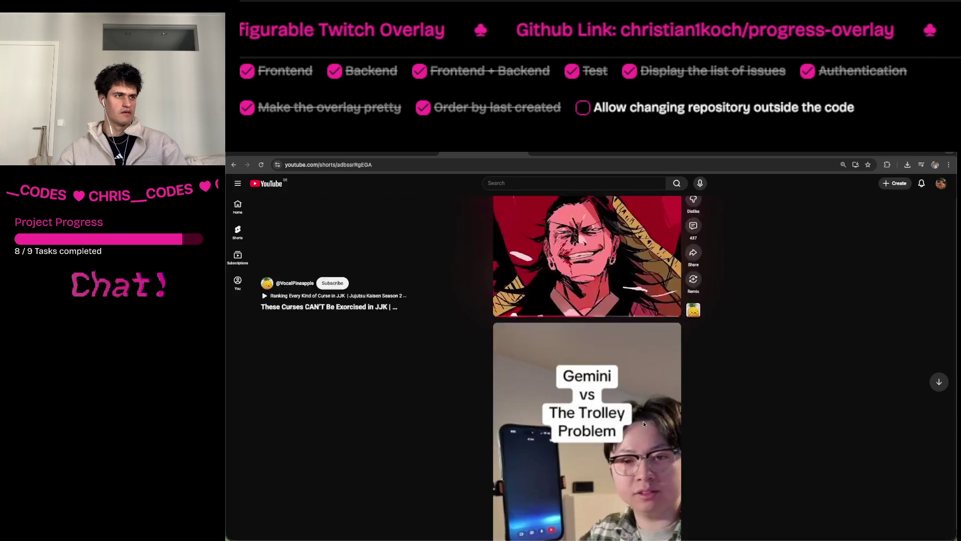
pyautogui.moveTo(914, 538)
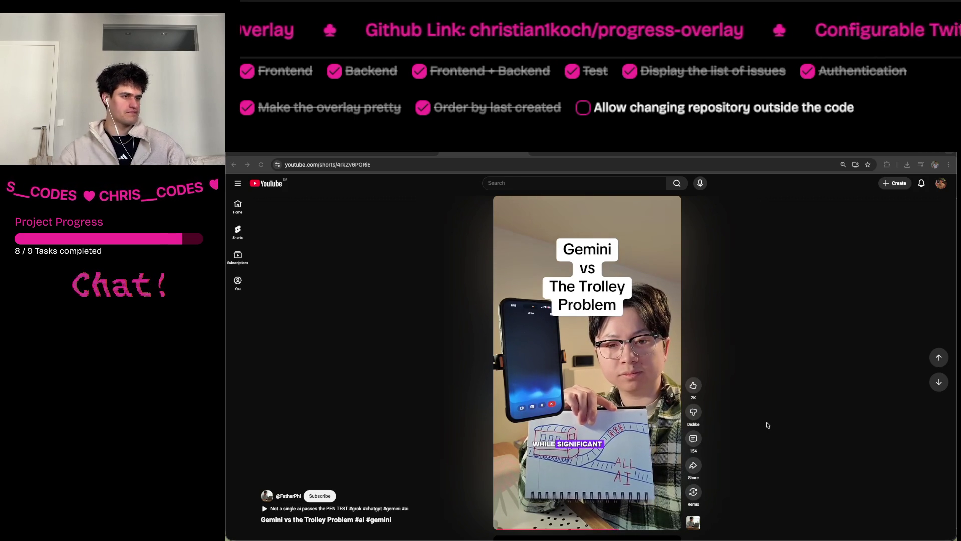
# Copy the finished Kapitel 3 explanation in NotebookLM.
pyautogui.click(301, 154)
pyautogui.click(394, 153)
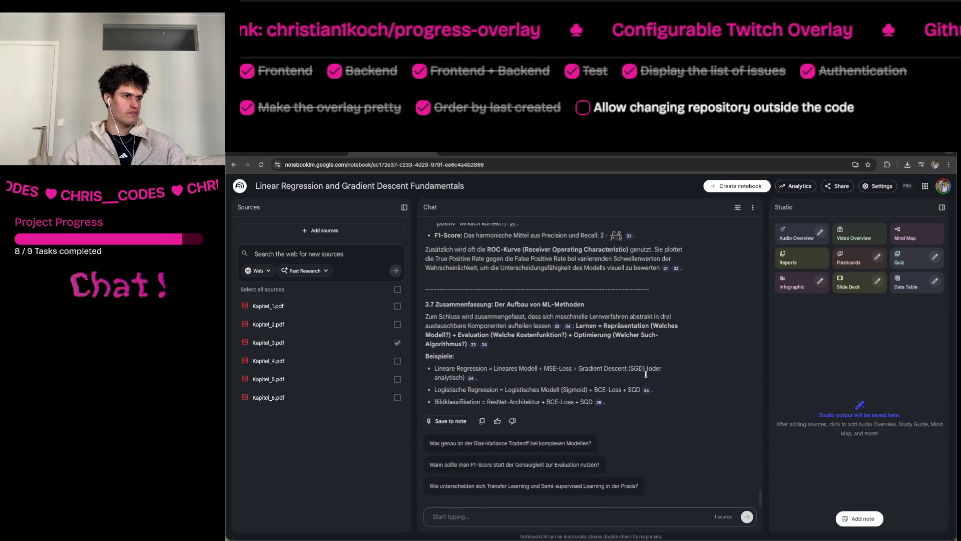
pyautogui.click(482, 420)
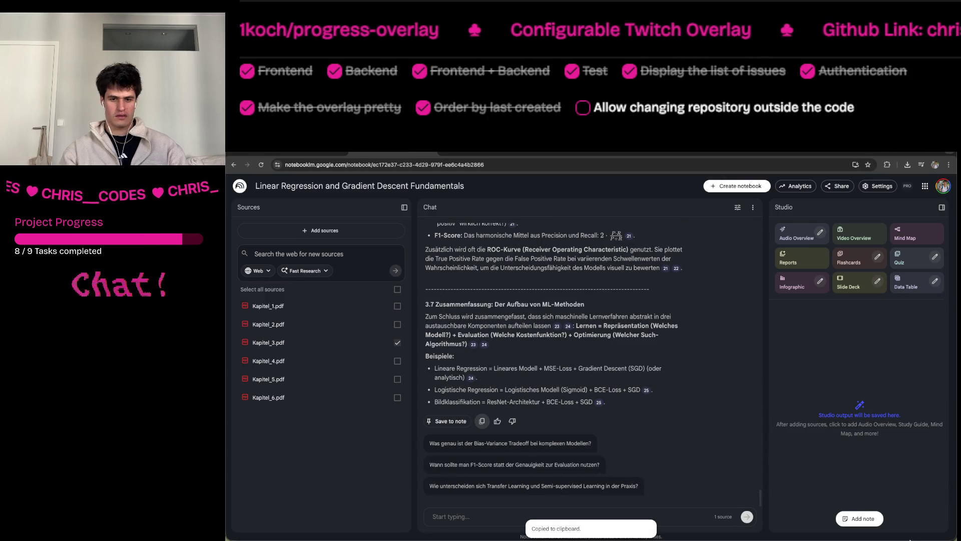
pyautogui.moveTo(909, 539)
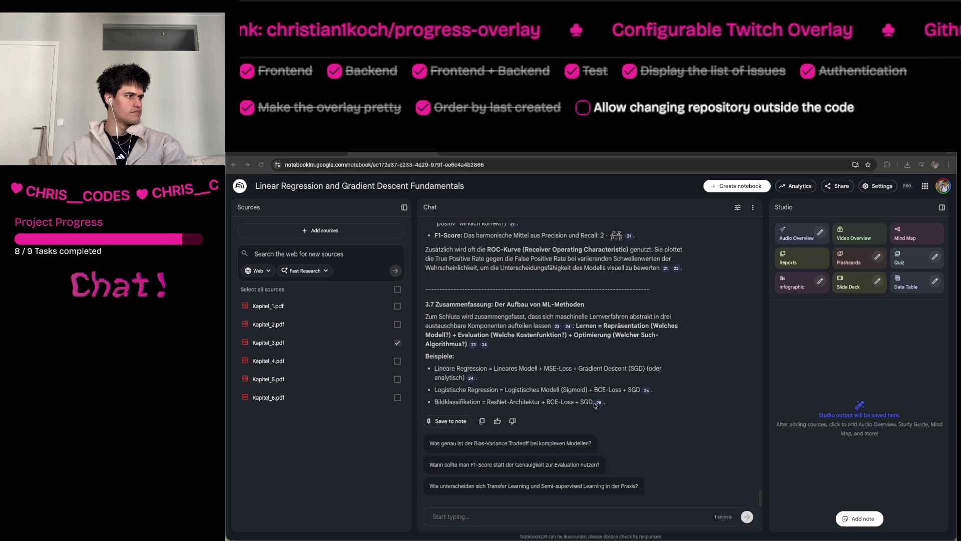
# Switch the source to Kapitel_4.pdf and send the same full-explanation request for Kapitel 4.
pyautogui.click(397, 343)
pyautogui.click(397, 361)
pyautogui.scroll(20, 507, 363)
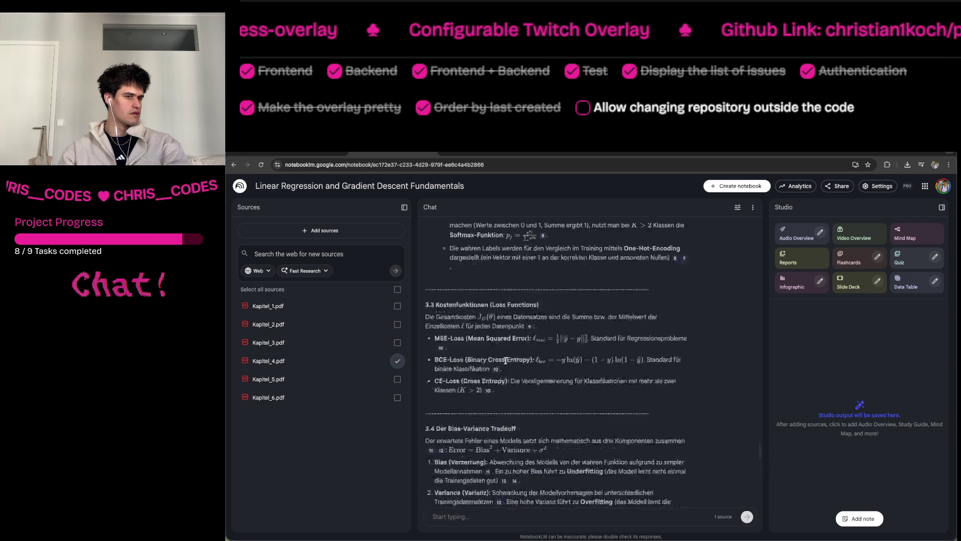
pyautogui.scroll(-3, 506, 363)
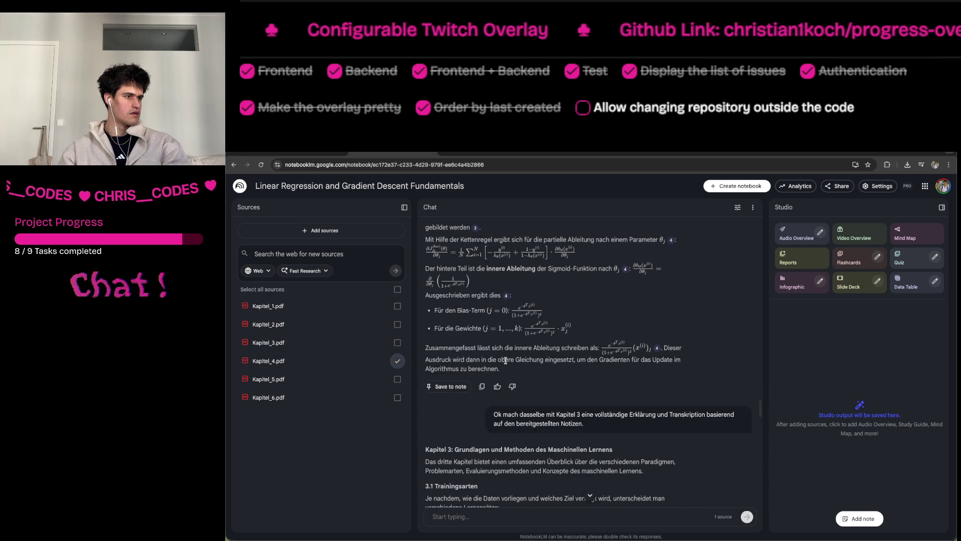
pyautogui.moveTo(494, 414); pyautogui.dragTo(591, 424)
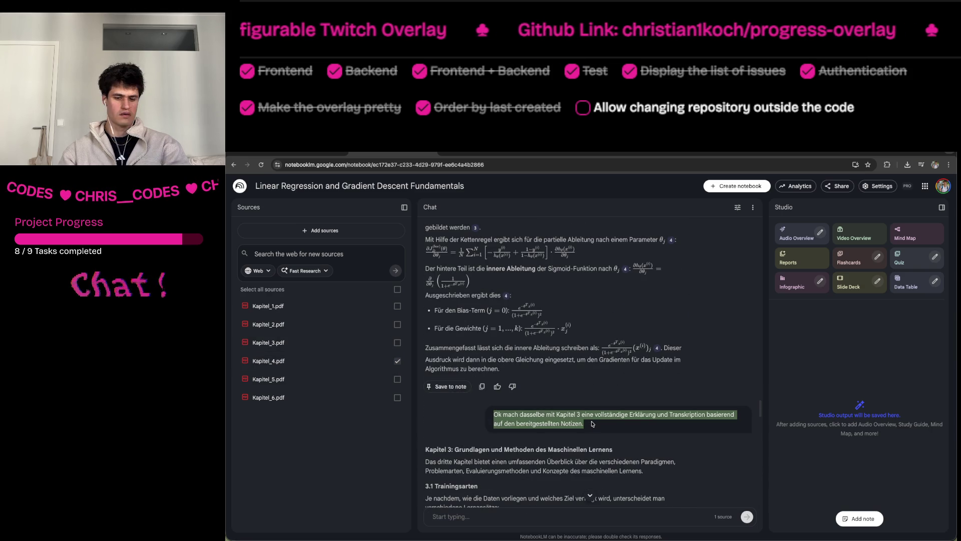
pyautogui.click(589, 495)
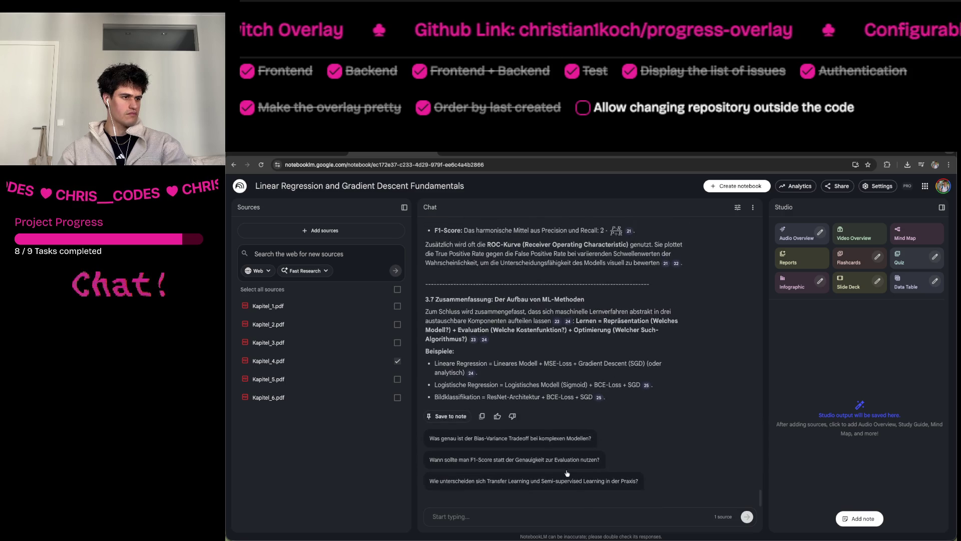
pyautogui.hotkey('ctrl', 'v')
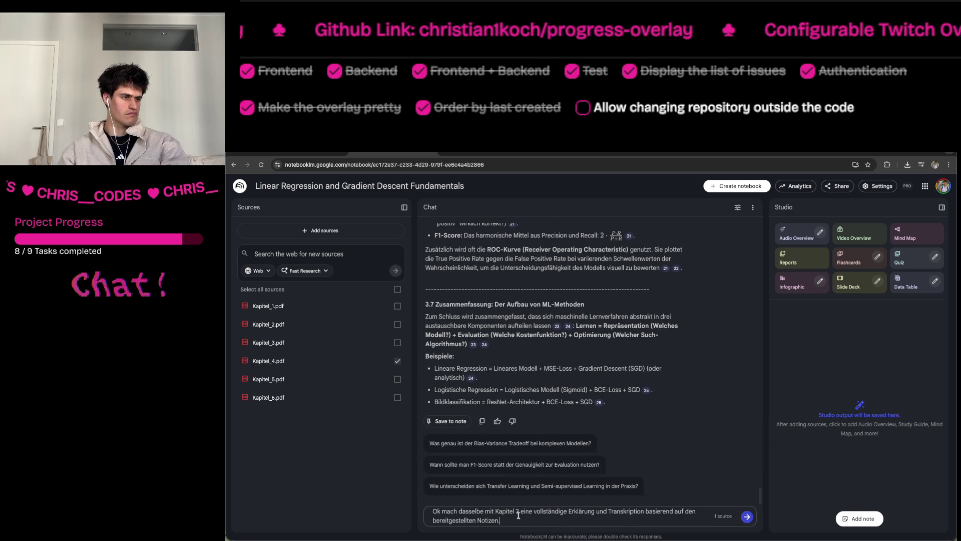
pyautogui.press('Return')
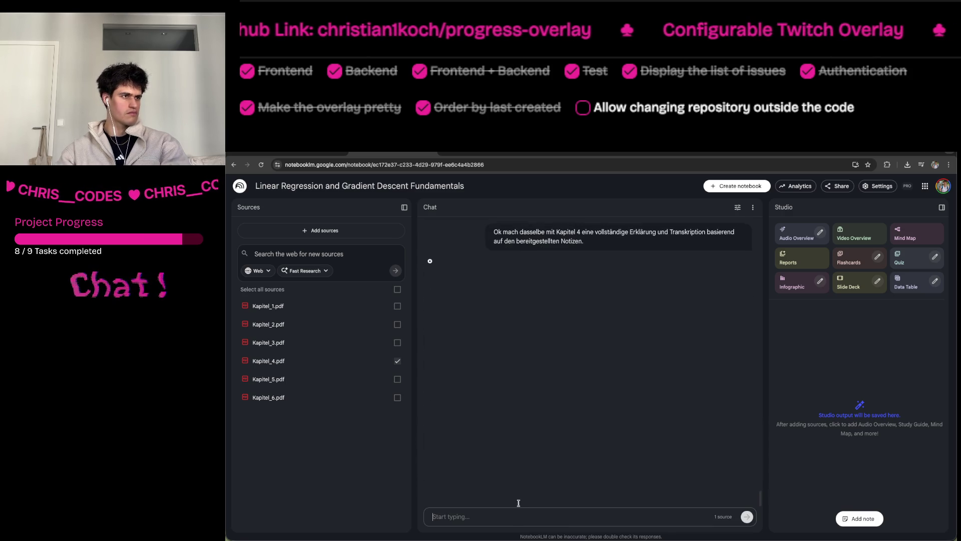
# Scroll through two more Shorts to 'What's This Puzzle?' and pause it.
pyautogui.hotkey('ctrl', 'shift', 'Tab')
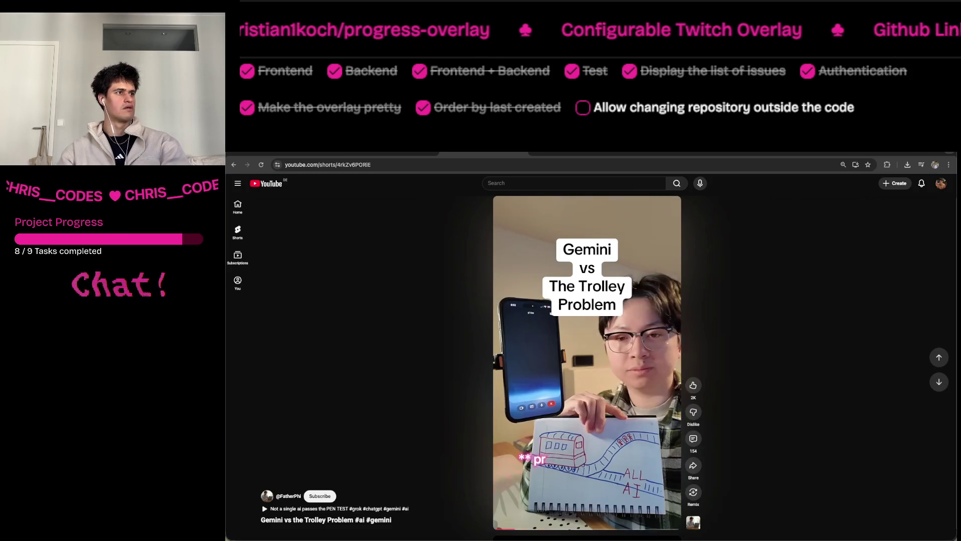
pyautogui.scroll(-2, 672, 460)
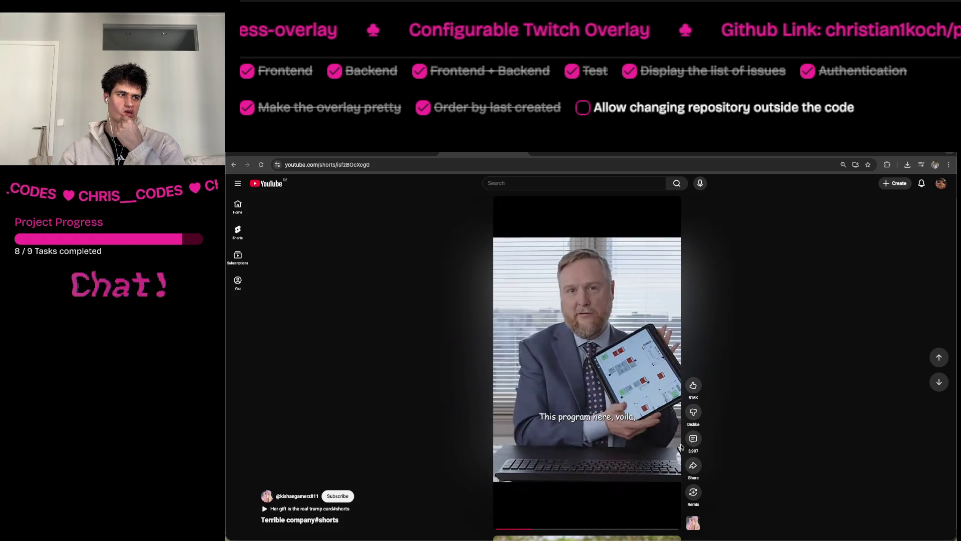
pyautogui.scroll(-2, 680, 443)
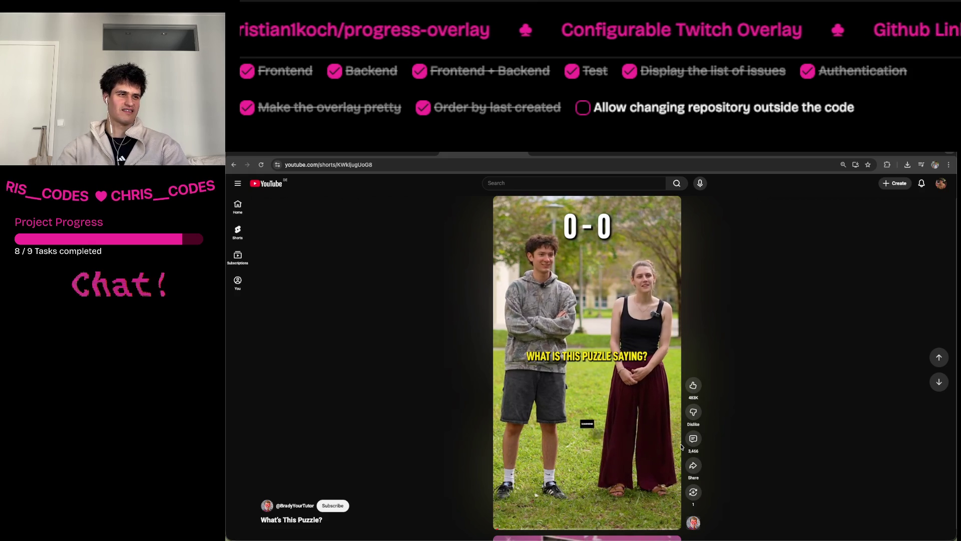
pyautogui.click(543, 313)
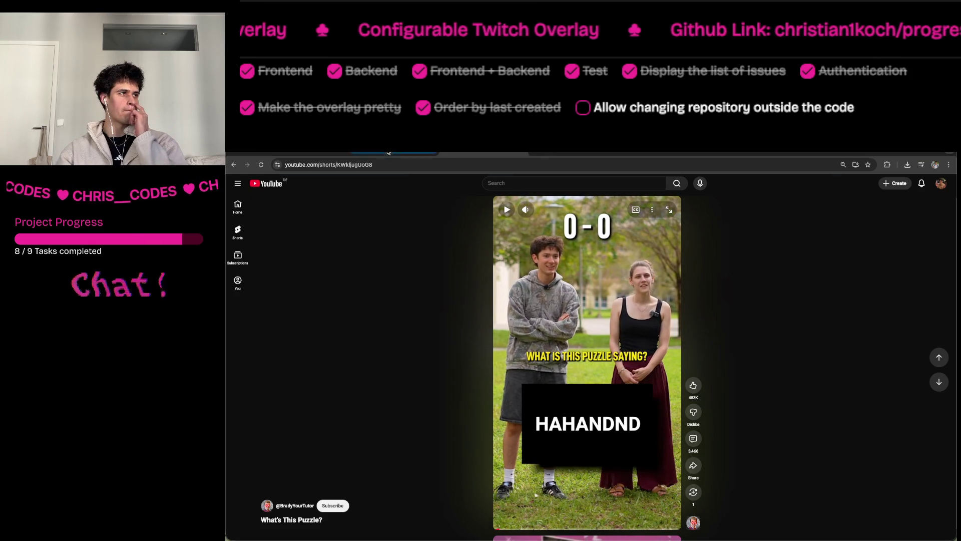
pyautogui.click(388, 152)
# Copy the finished Kapitel 4 explanation on SVMs.
pyautogui.scroll(-15, 608, 427)
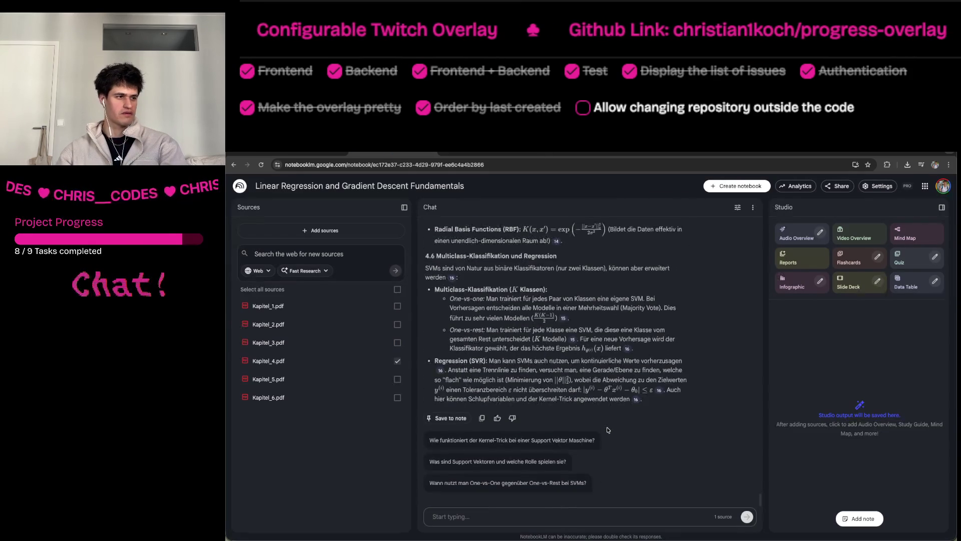
pyautogui.click(482, 420)
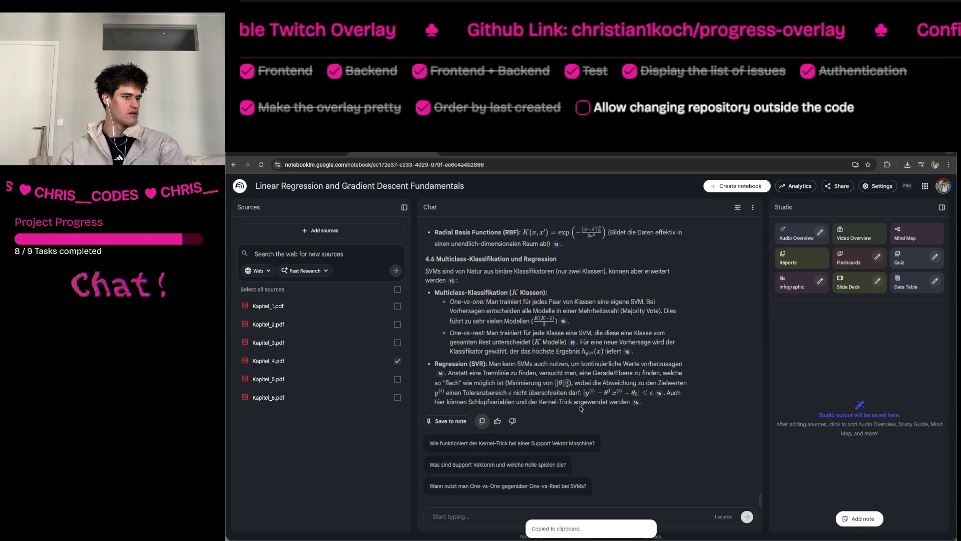
pyautogui.scroll(15, 579, 406)
pyautogui.scroll(-3, 580, 405)
pyautogui.scroll(5, 579, 405)
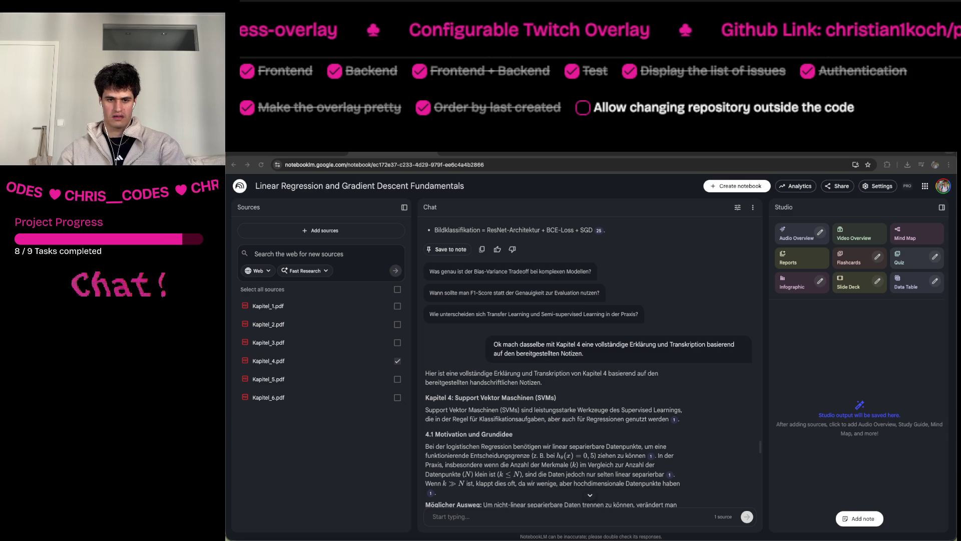
pyautogui.scroll(-10, 670, 358)
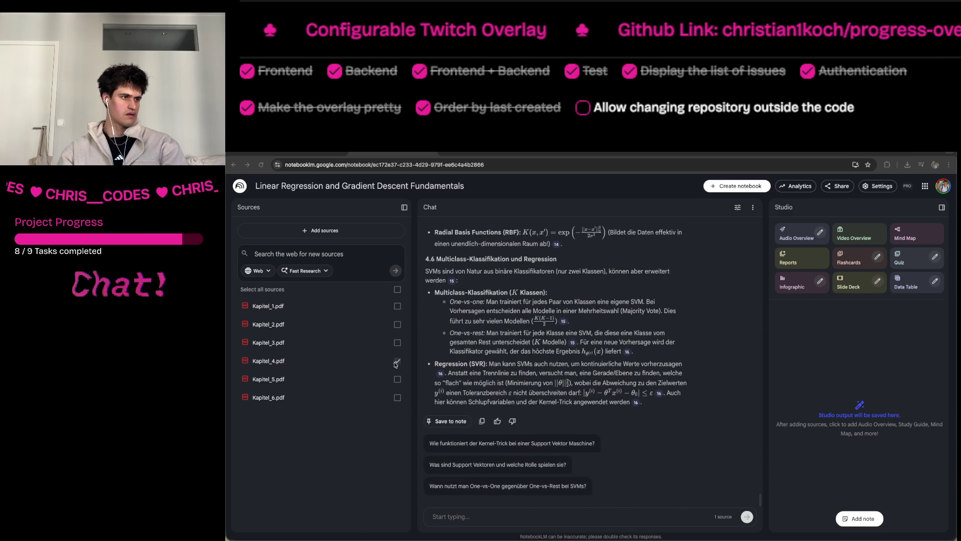
# Replace Kapitel_4.pdf with Kapitel_5.pdf as the only chat source.
pyautogui.click(397, 361)
pyautogui.click(397, 379)
pyautogui.click(530, 514)
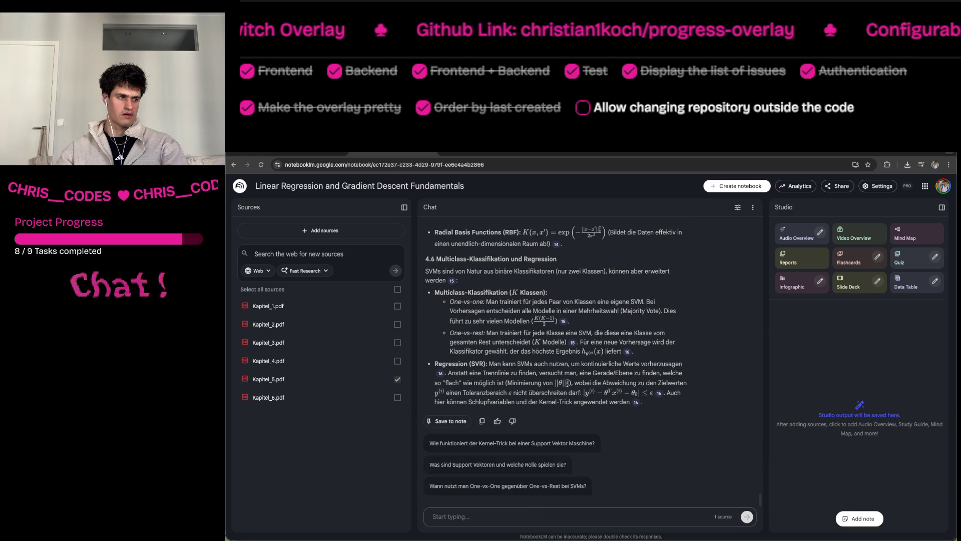
pyautogui.scroll(20, 534, 468)
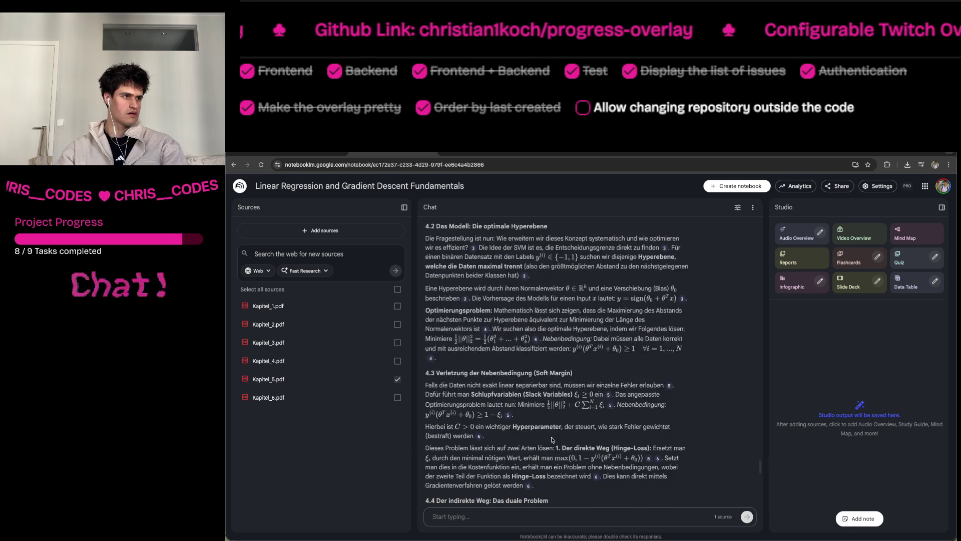
# Reuse the Kapitel 4 prompt with the chapter changed to 5 and send it.
pyautogui.moveTo(590, 409); pyautogui.dragTo(484, 404)
pyautogui.hotkey('ctrl', 'c')
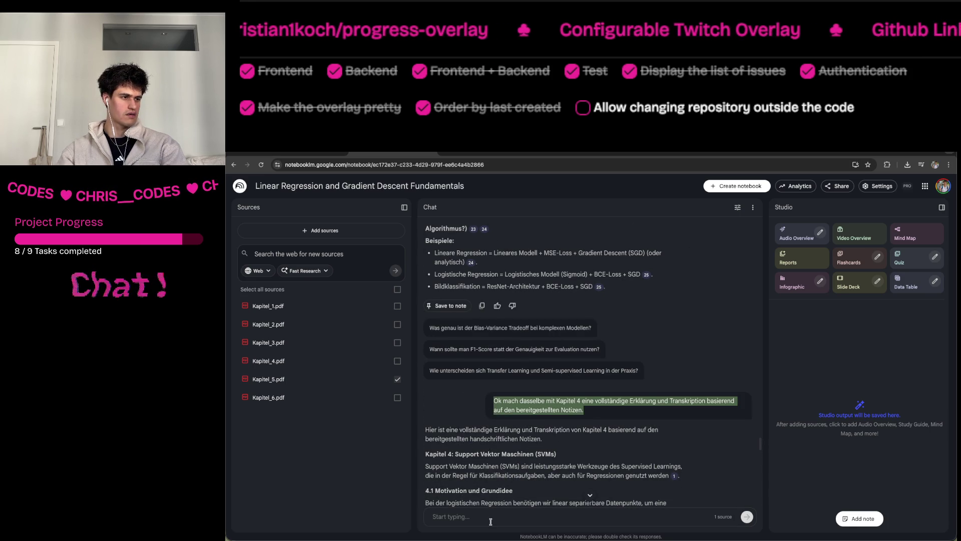
pyautogui.click(527, 510)
pyautogui.hotkey('ctrl', 'v')
pyautogui.click(521, 511)
pyautogui.press('BackSpace')
pyautogui.press('BackSpace')
pyautogui.write('5')
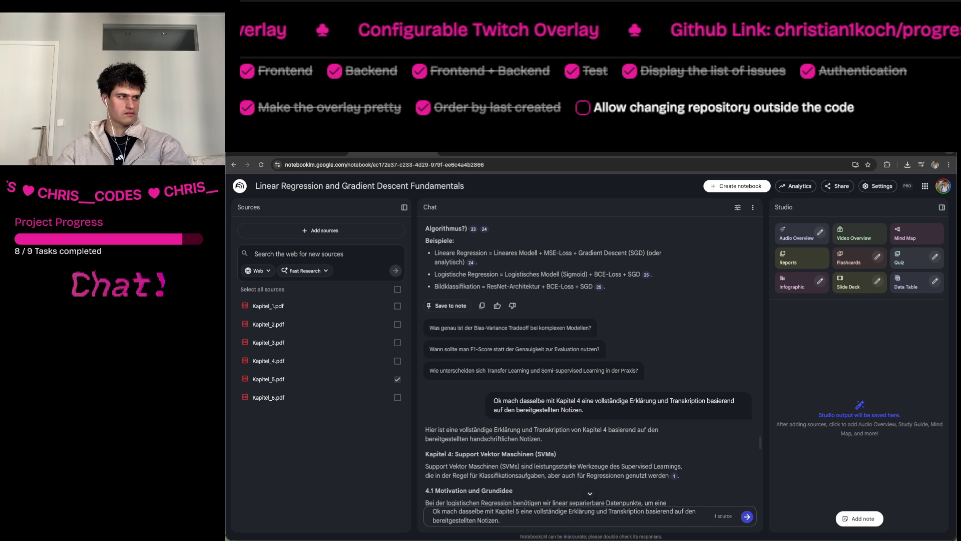
pyautogui.press('Return')
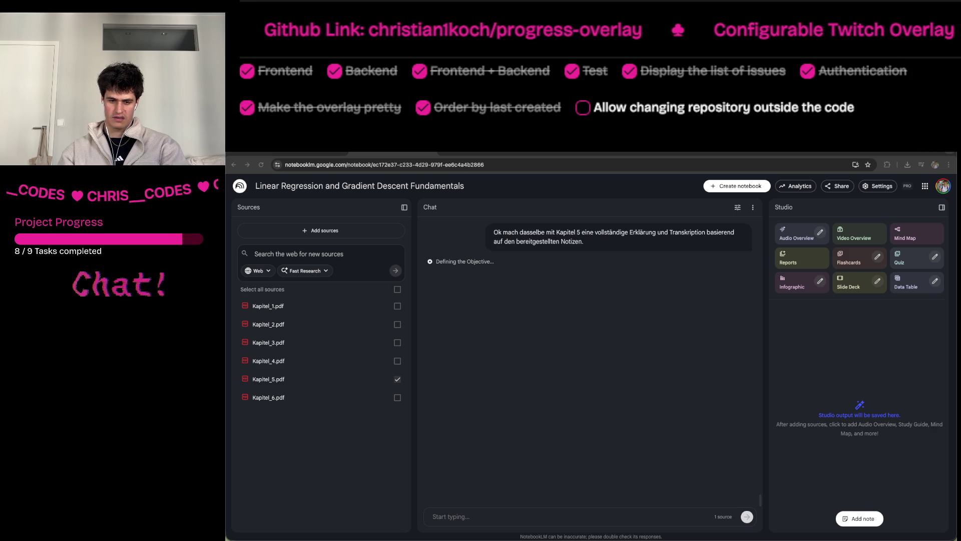
# Let the Kapitel 5 answer generate, then move to the Short 'Cuántos cómics venden los artistas'.
pyautogui.click(450, 516)
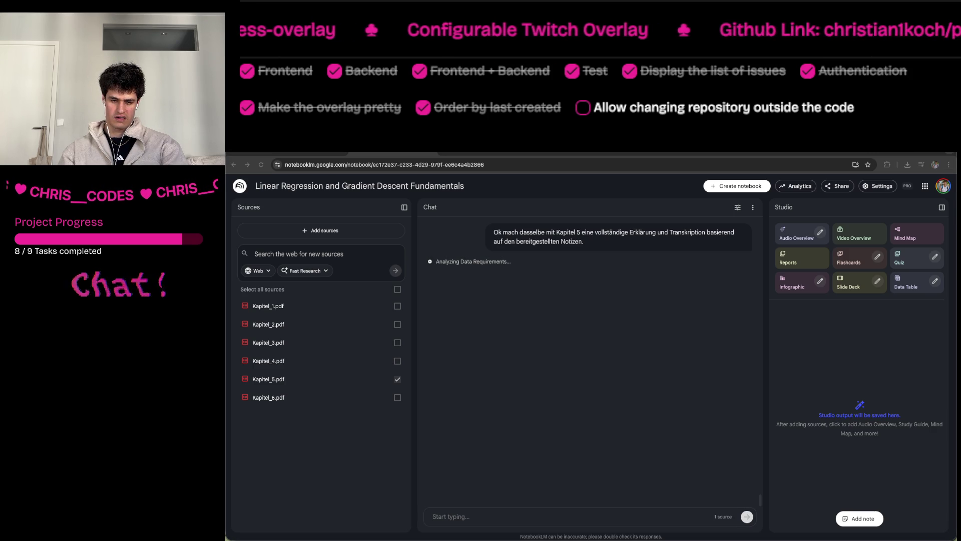
pyautogui.click(450, 516)
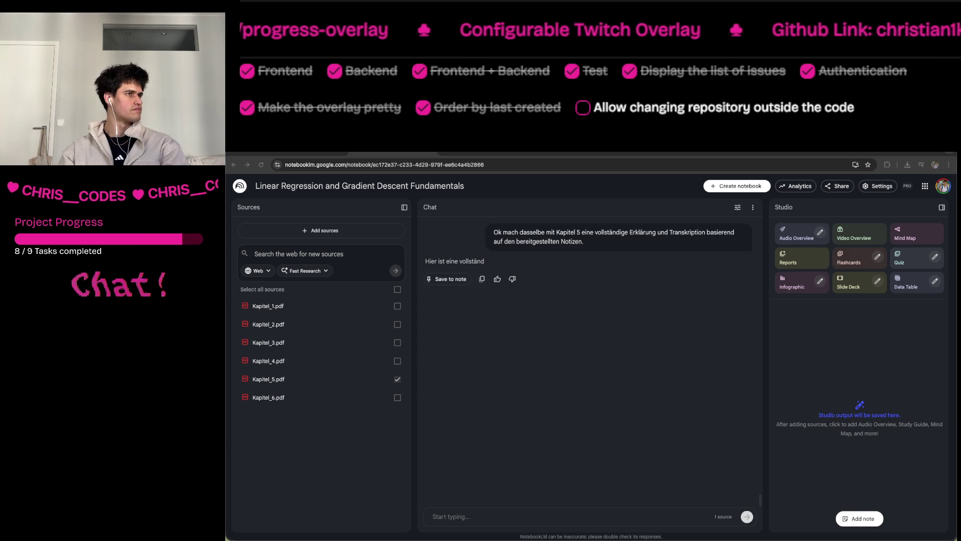
pyautogui.hotkey('ctrl', 'Tab')
pyautogui.scroll(-1, 593, 361)
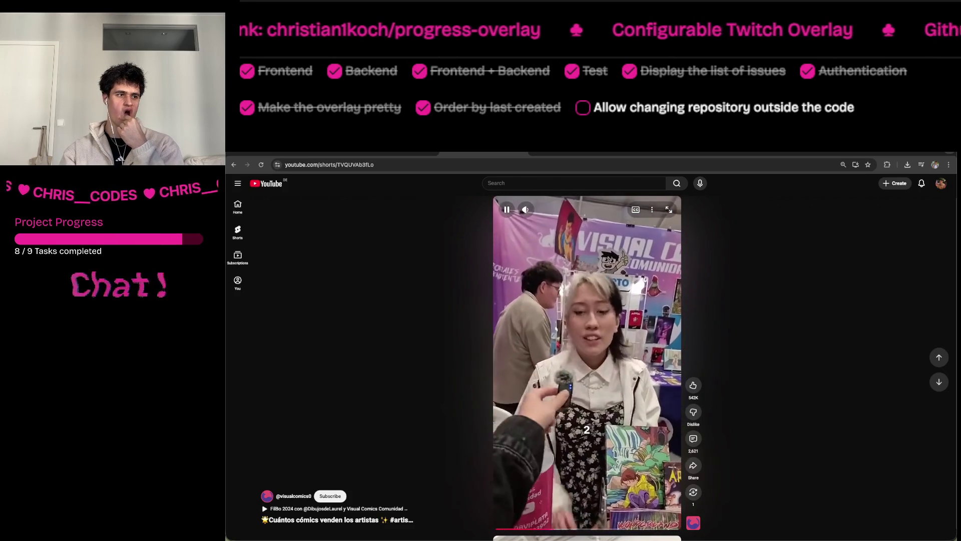
# Rewind the Short, then open, close and reopen its comments panel.
pyautogui.click(550, 530)
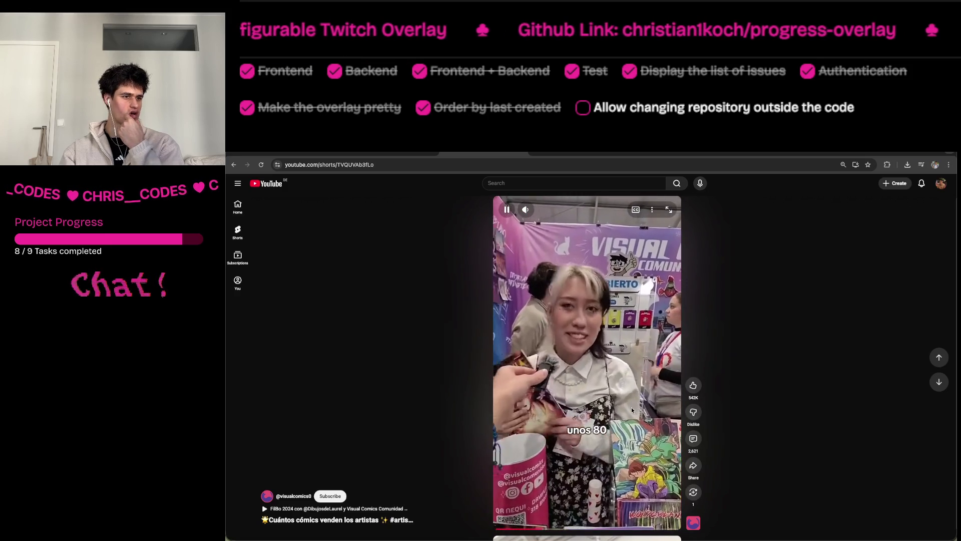
pyautogui.click(693, 439)
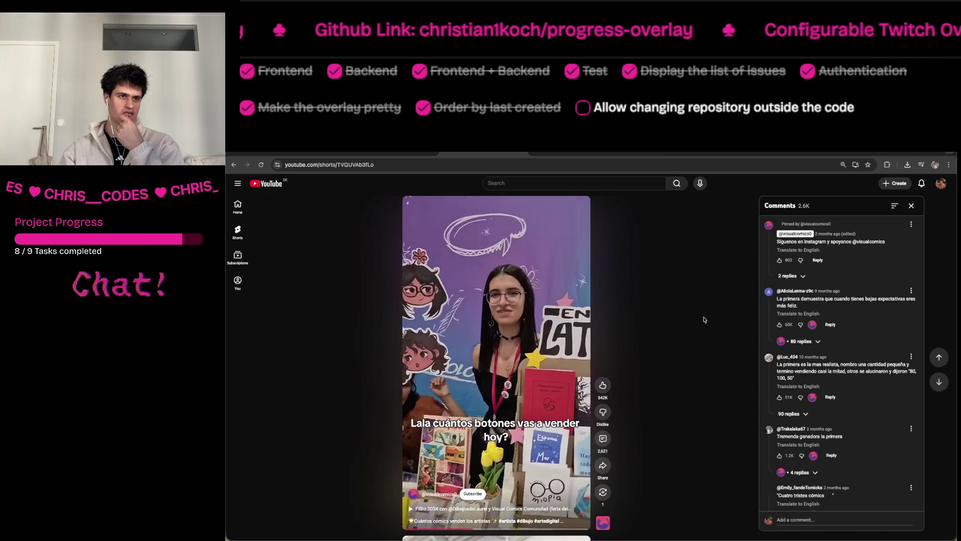
pyautogui.click(912, 206)
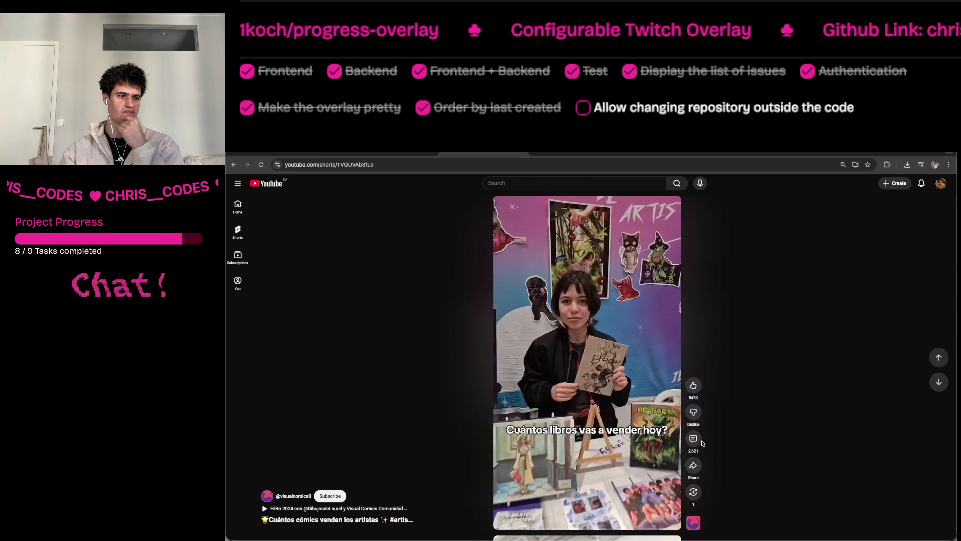
pyautogui.click(701, 442)
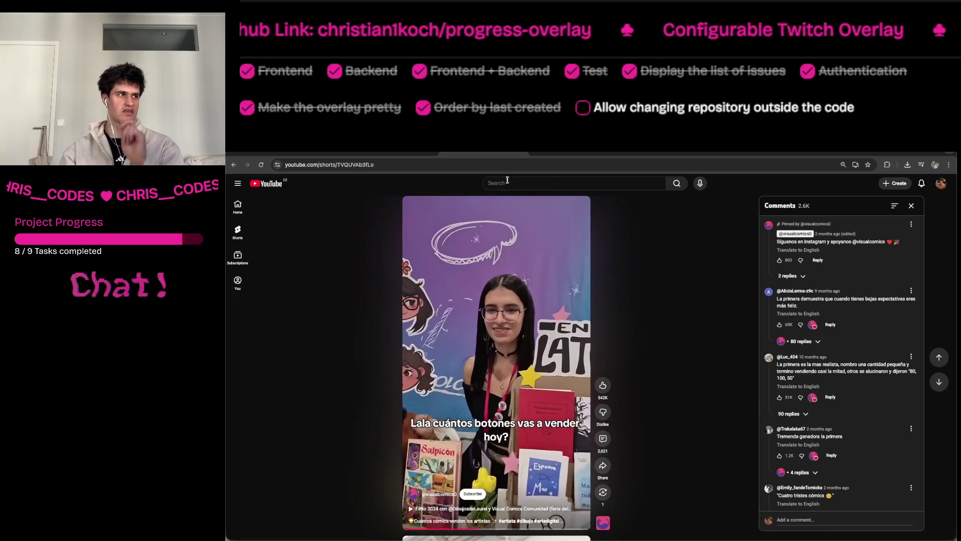
# Scroll on through the Shorts and return to the finished Kapitel 5 answer in NotebookLM.
pyautogui.click(507, 163)
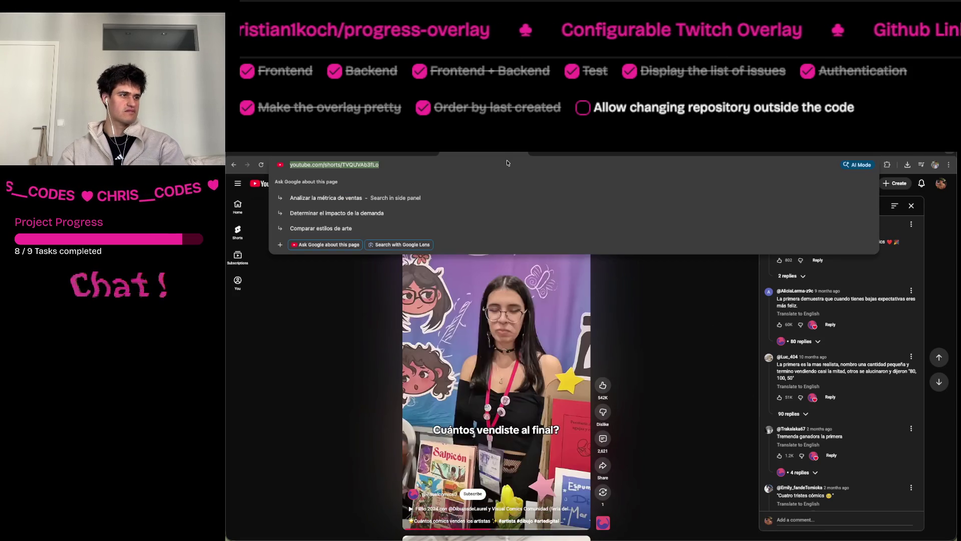
pyautogui.click(719, 455)
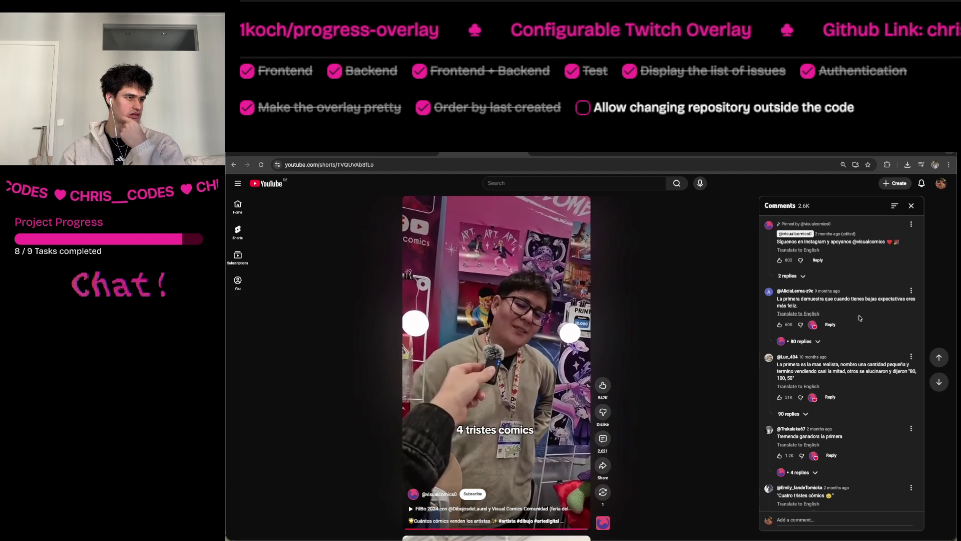
pyautogui.scroll(-3, 860, 320)
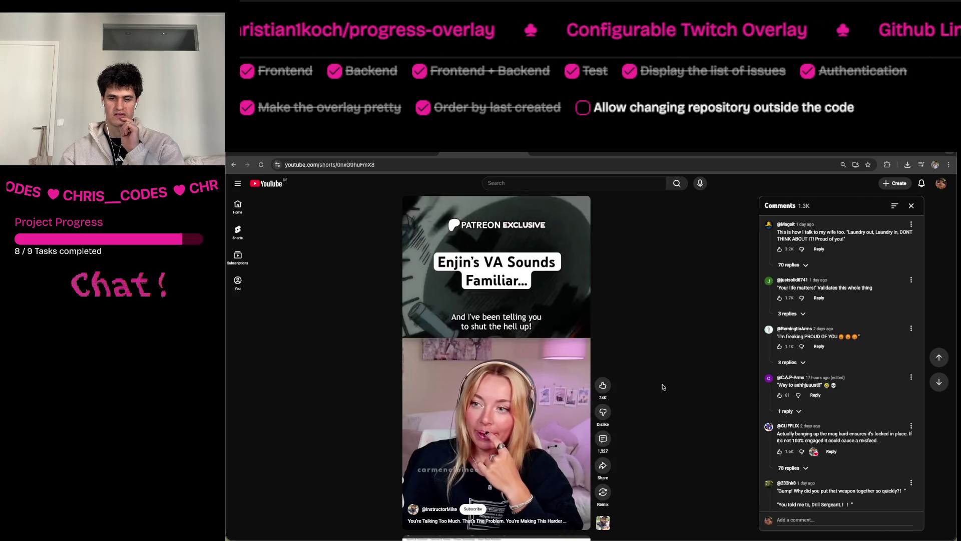
pyautogui.hotkey('ctrl', 'Tab')
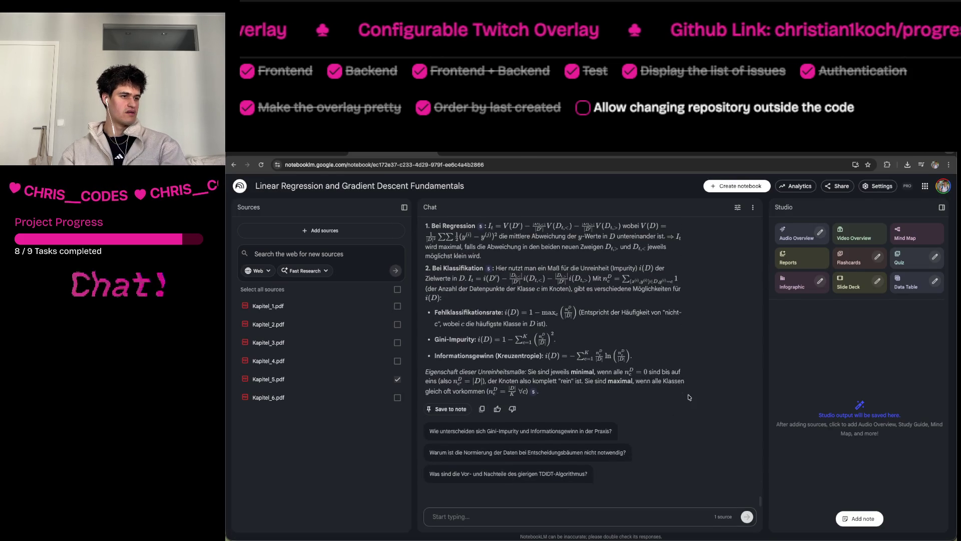
# Copy the Kapitel 5 answer and make Kapitel_6.pdf the only active source.
pyautogui.click(482, 421)
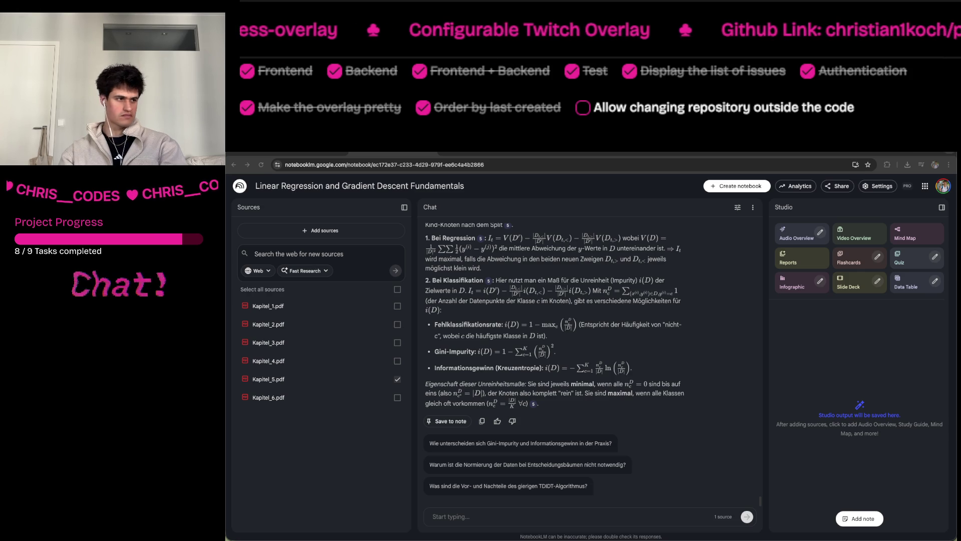
pyautogui.click(398, 379)
pyautogui.click(398, 397)
# Scroll up the chat to find and select the earlier Kapitel 4 prompt.
pyautogui.click(511, 513)
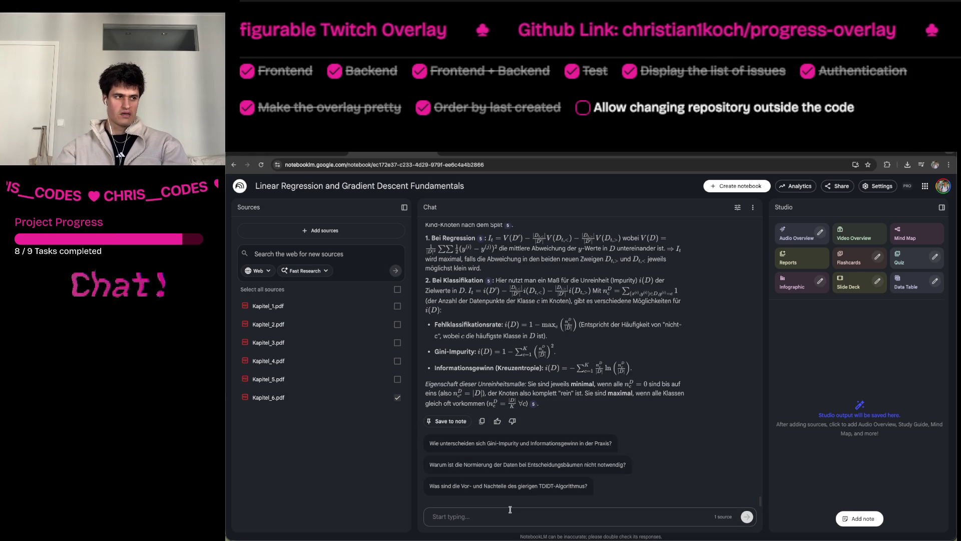
pyautogui.scroll(15, 559, 279)
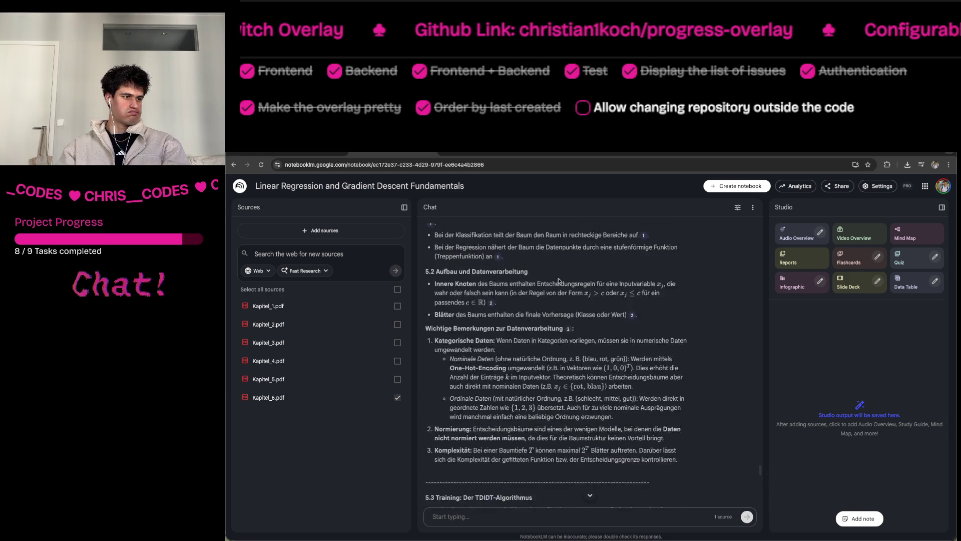
pyautogui.scroll(15, 558, 279)
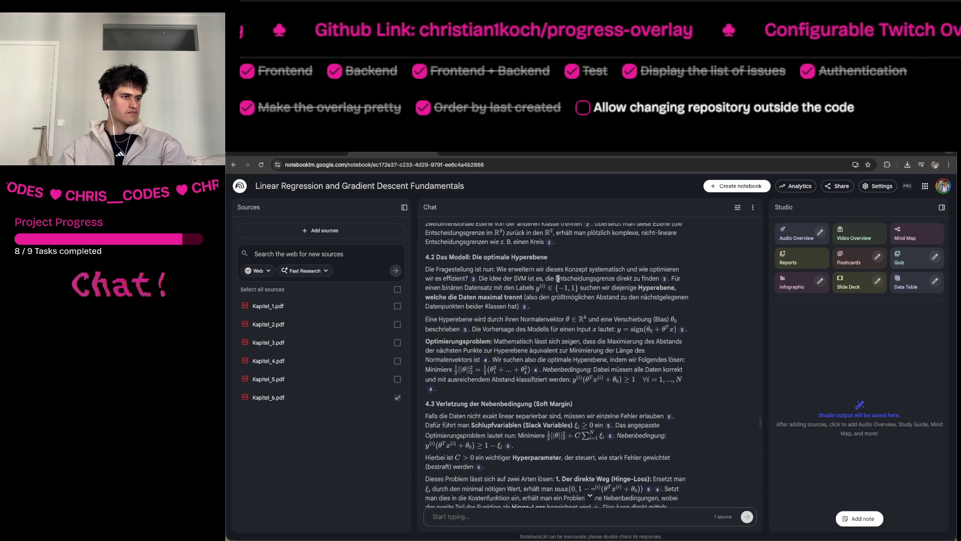
pyautogui.scroll(8, 559, 281)
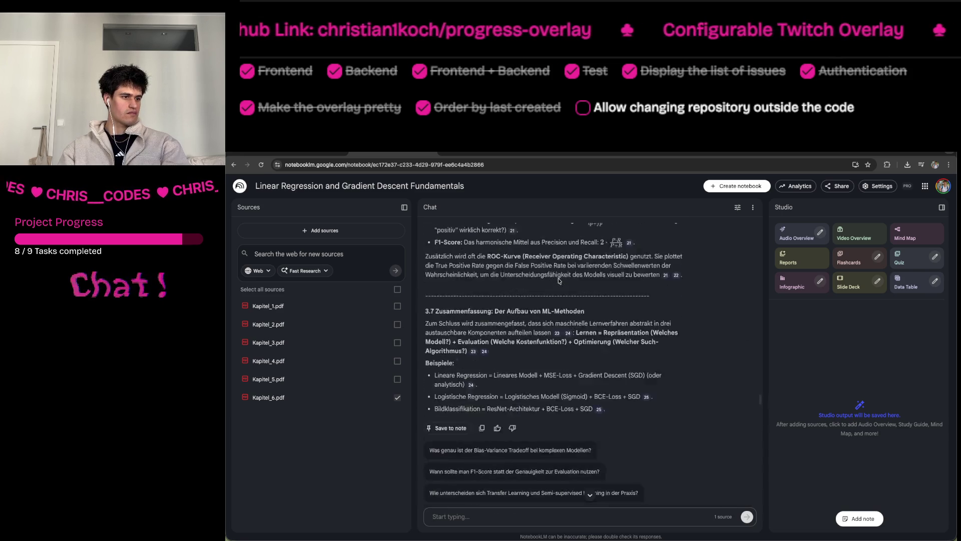
pyautogui.moveTo(489, 401); pyautogui.dragTo(480, 395)
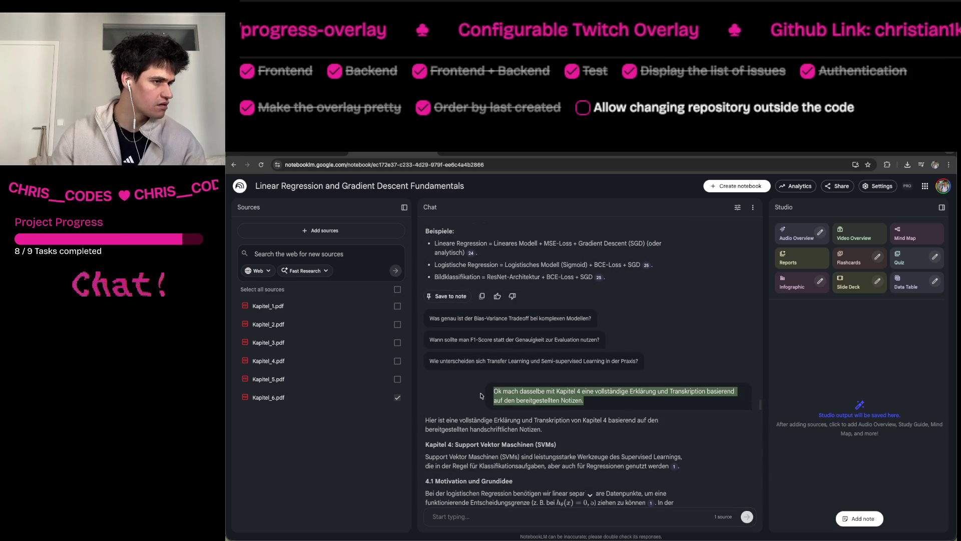
pyautogui.scroll(-20, 481, 396)
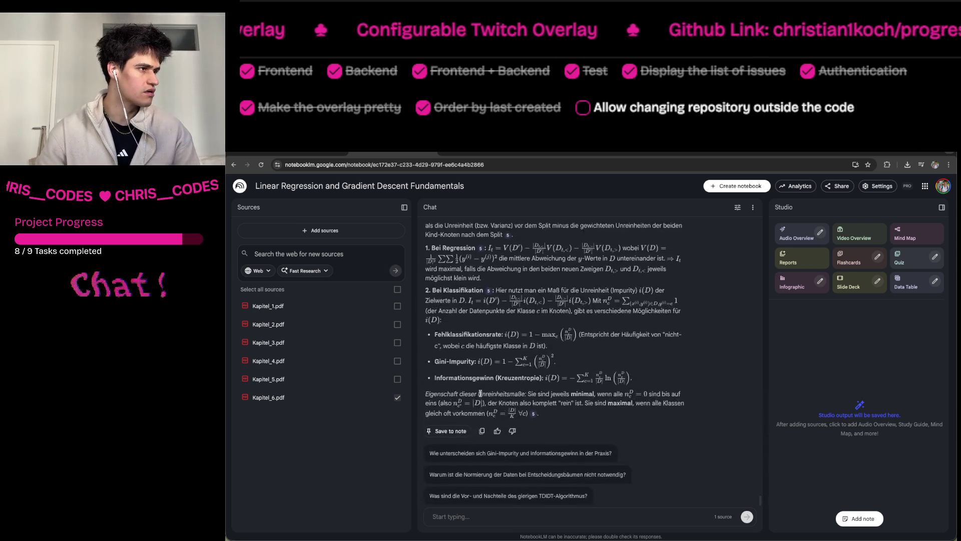
pyautogui.scroll(10, 480, 393)
pyautogui.scroll(-11, 480, 393)
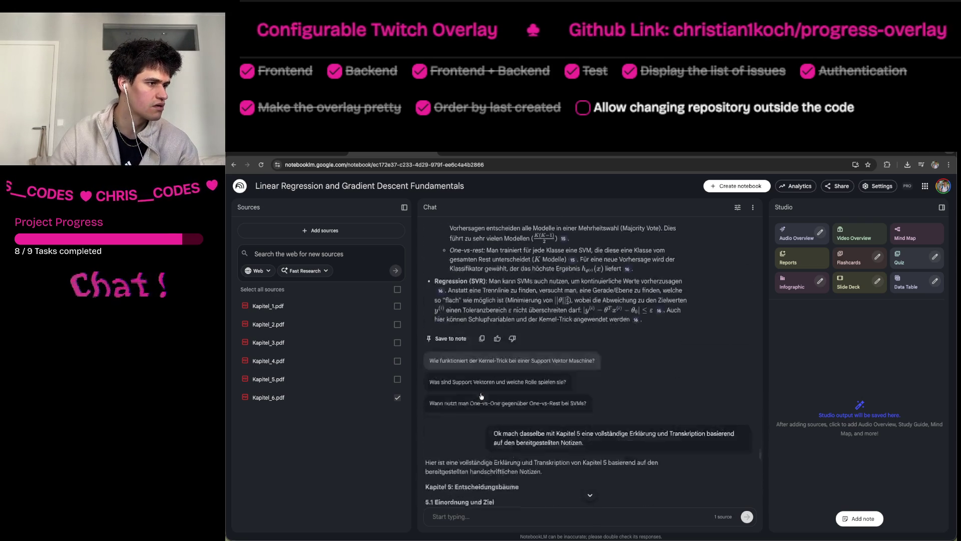
pyautogui.scroll(-15, 481, 393)
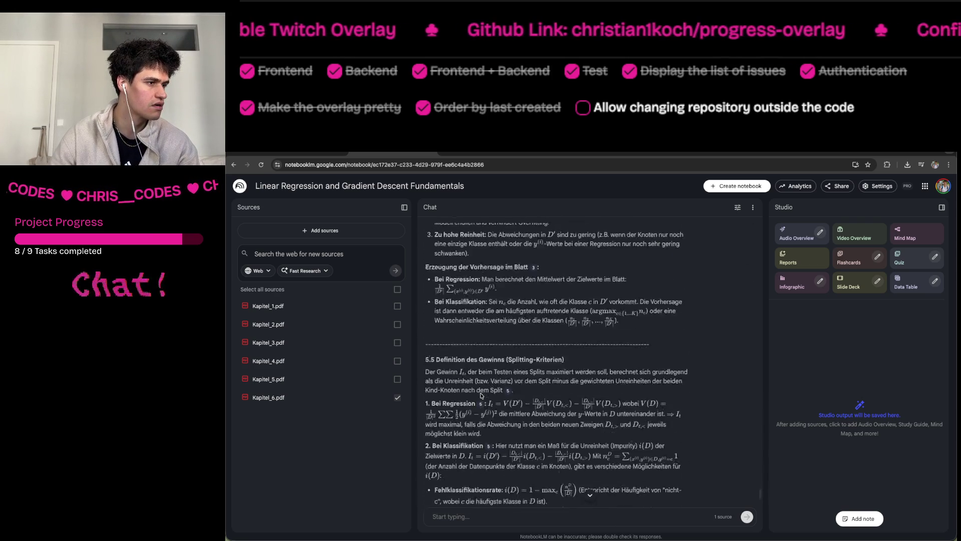
# Paste the prompt, send it as the Kapitel 6 request, and go to YouTube Shorts.
pyautogui.click(483, 517)
pyautogui.hotkey('ctrl', 'v')
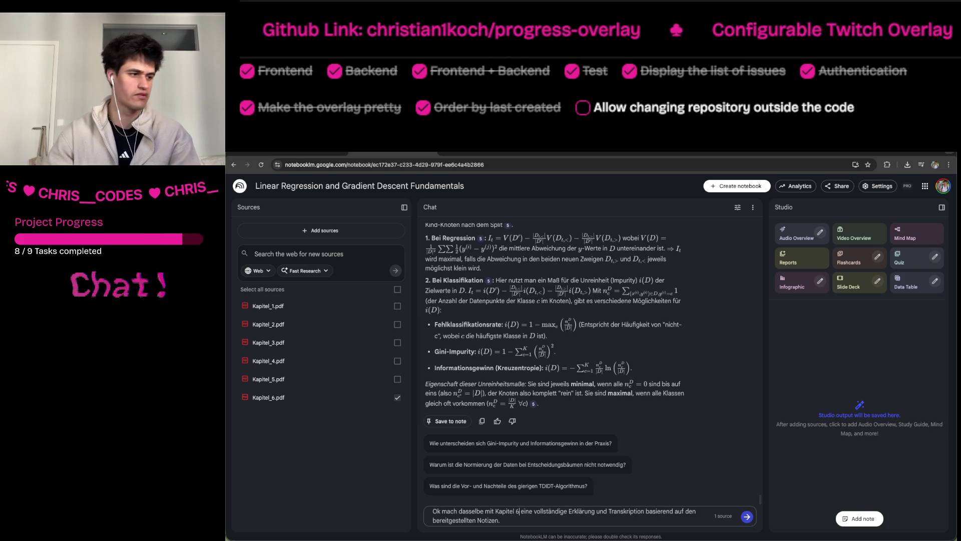
pyautogui.press('Return')
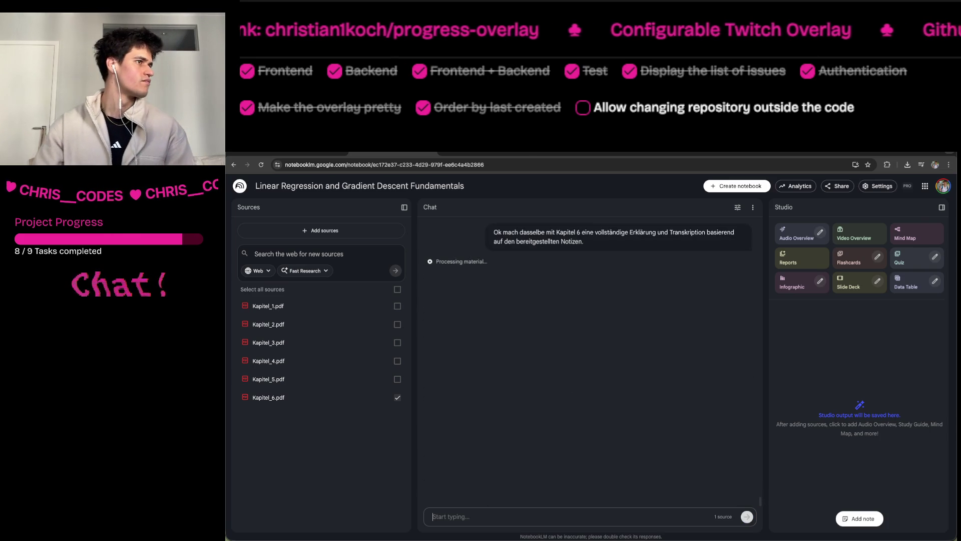
pyautogui.hotkey('ctrl', 'Tab')
pyautogui.scroll(-2, 600, 348)
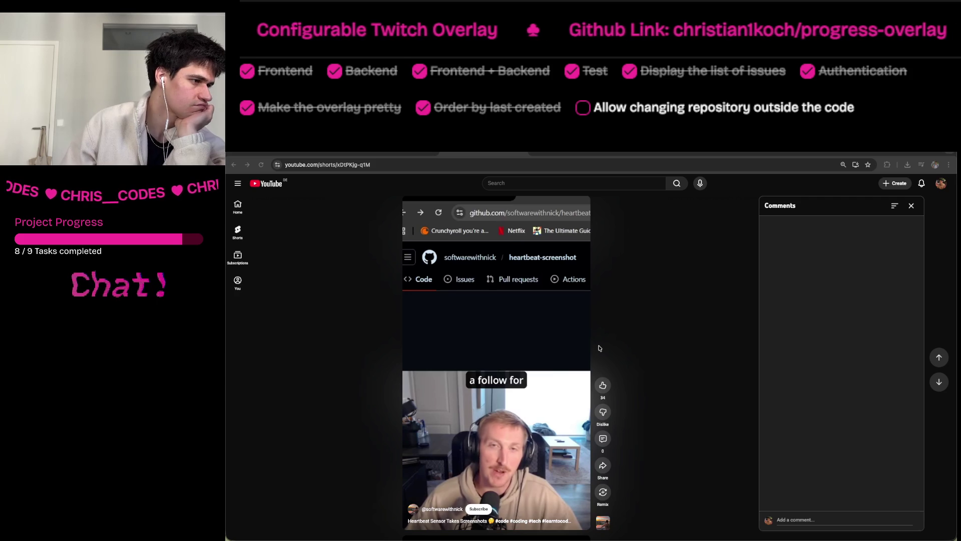
# Post 'Oh wow super cool will try it out!' on the heartbeat-sensor Short.
pyautogui.scroll(-2, 517, 340)
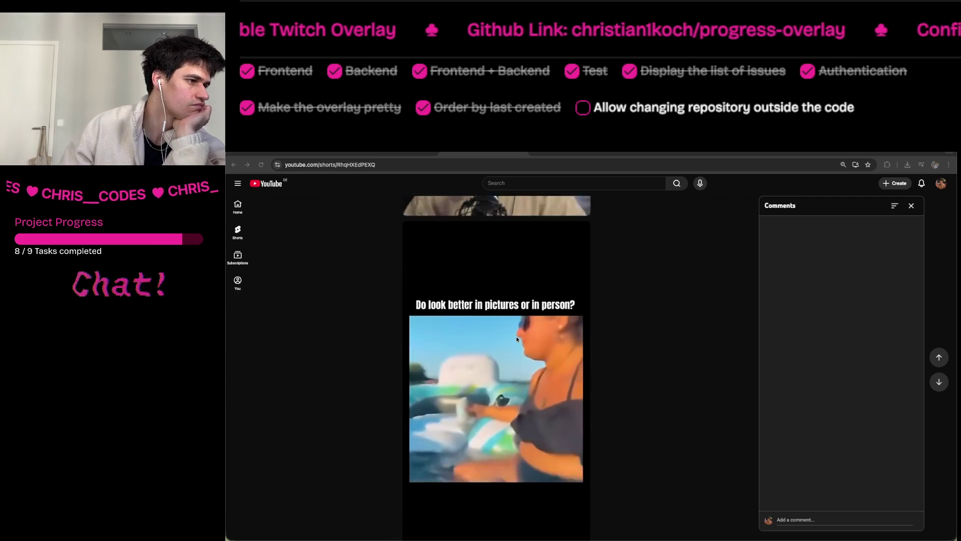
pyautogui.scroll(-2, 516, 339)
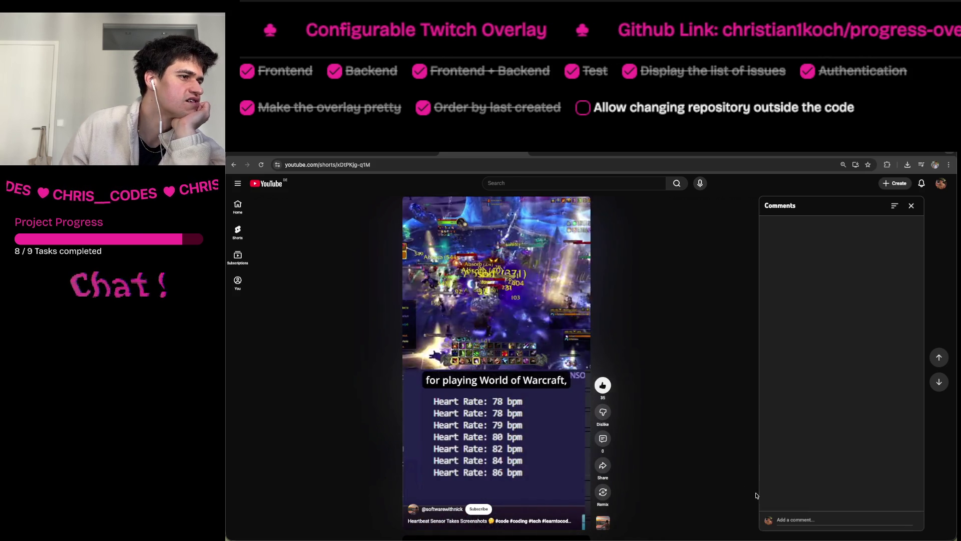
pyautogui.click(805, 511)
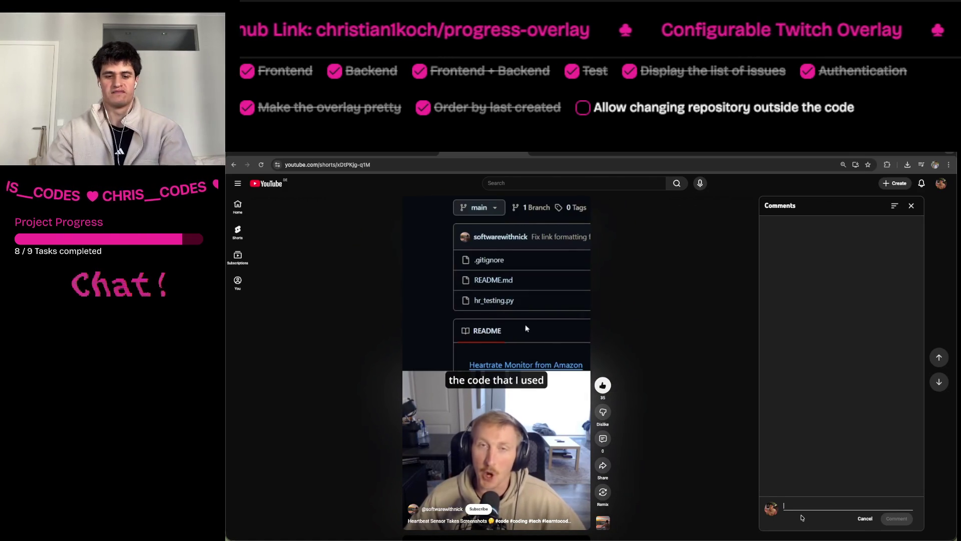
pyautogui.write('Oh wow super coo')
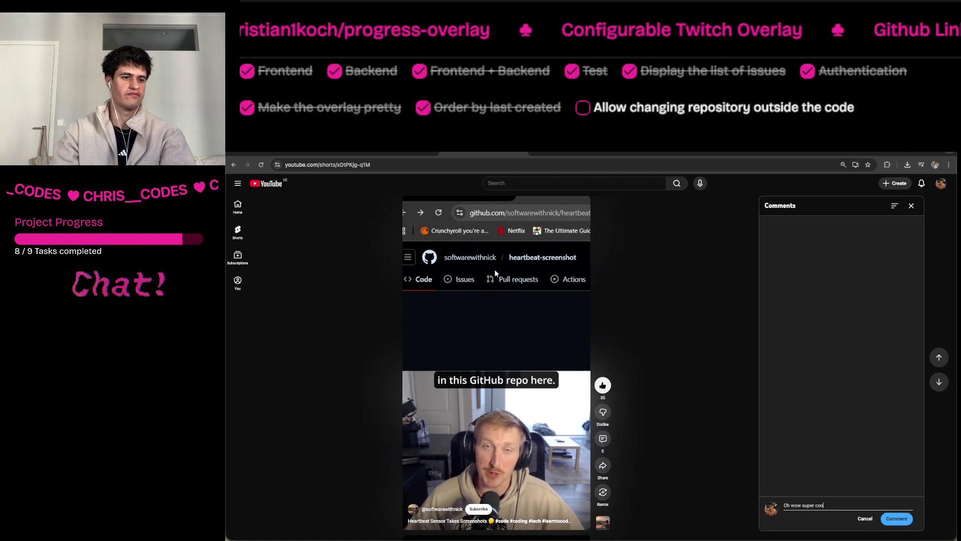
pyautogui.write('l wi')
pyautogui.write('ll try it o')
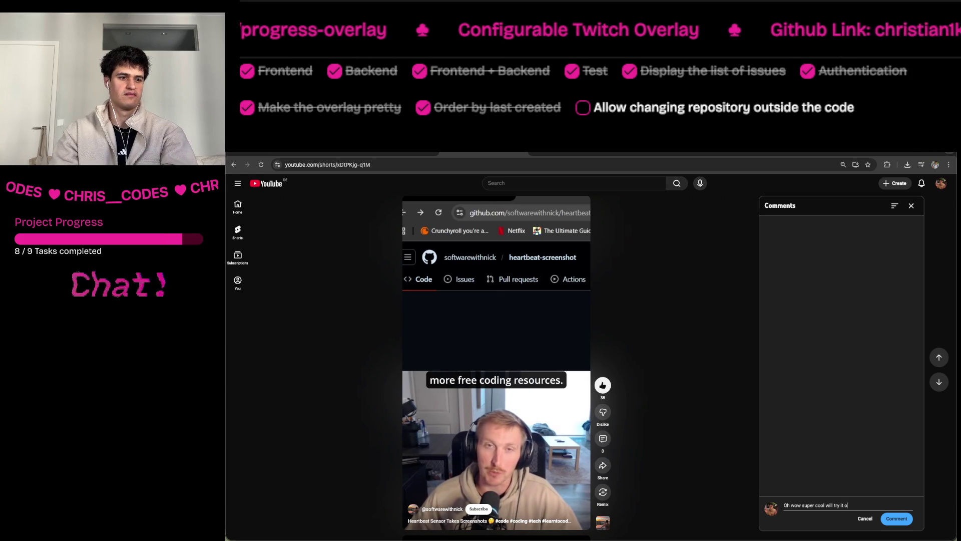
pyautogui.write('!')
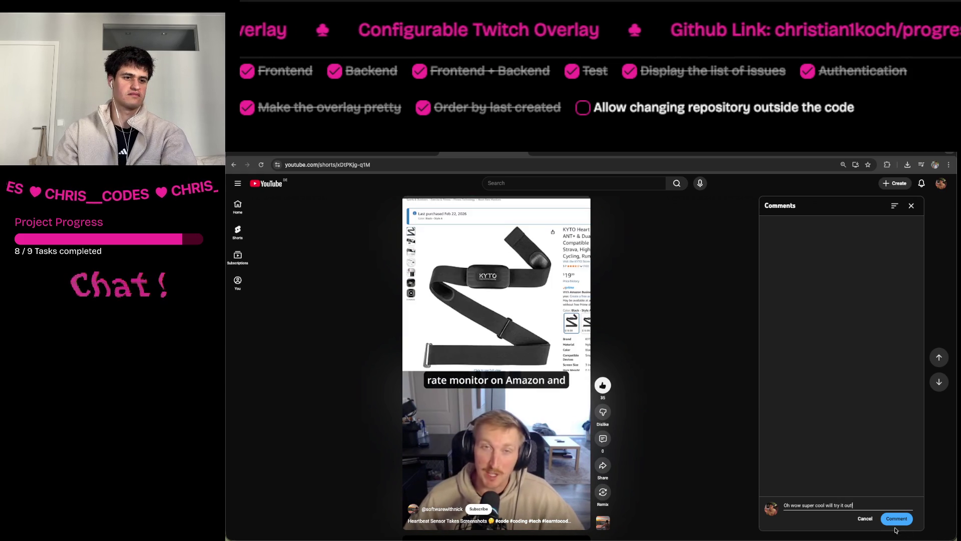
pyautogui.click(889, 514)
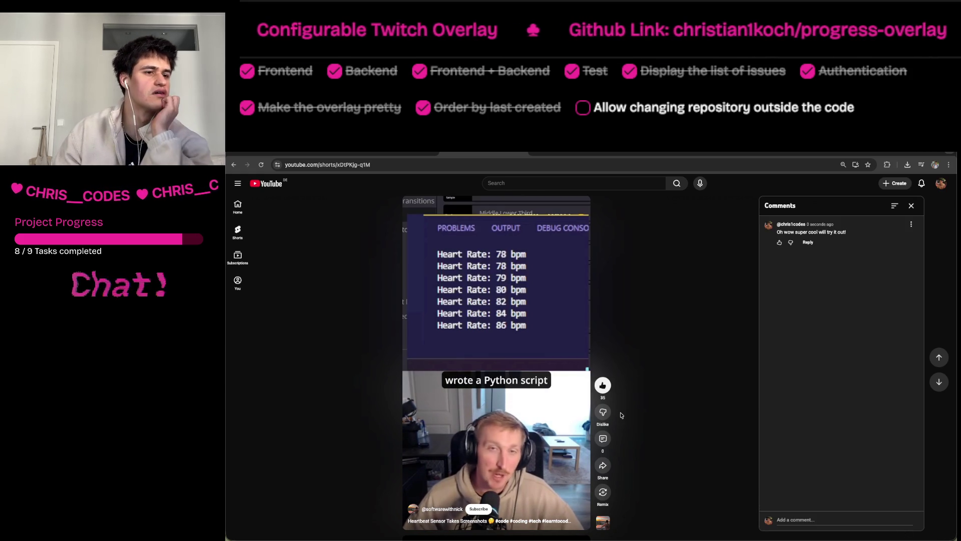
# Scroll on to the next Short and switch back to the NotebookLM notebook.
pyautogui.scroll(-1, 622, 416)
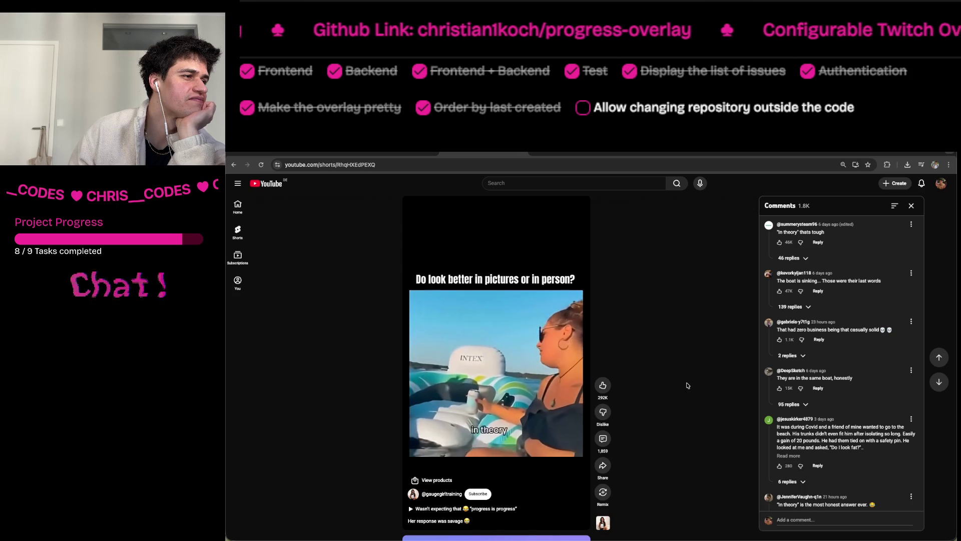
pyautogui.scroll(-1, 688, 385)
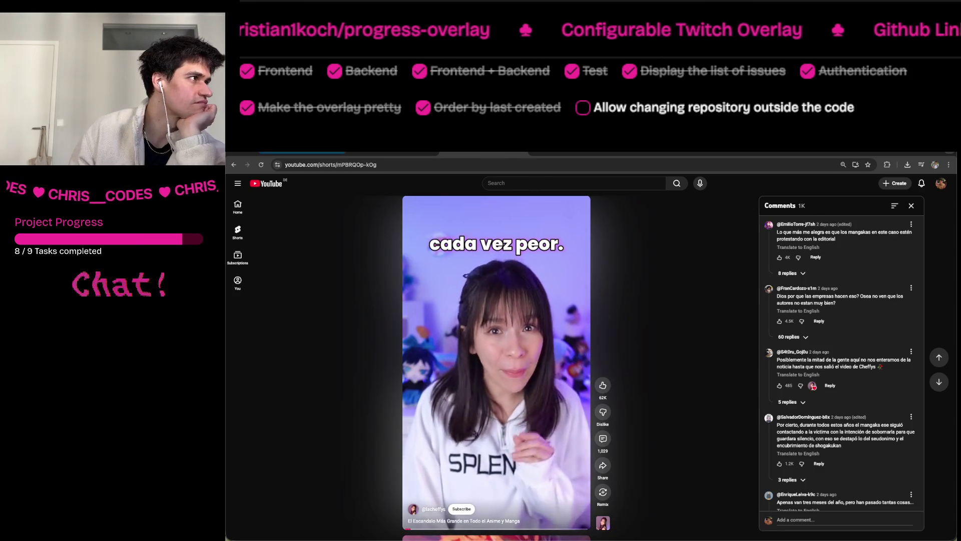
pyautogui.hotkey('ctrl', 'Tab')
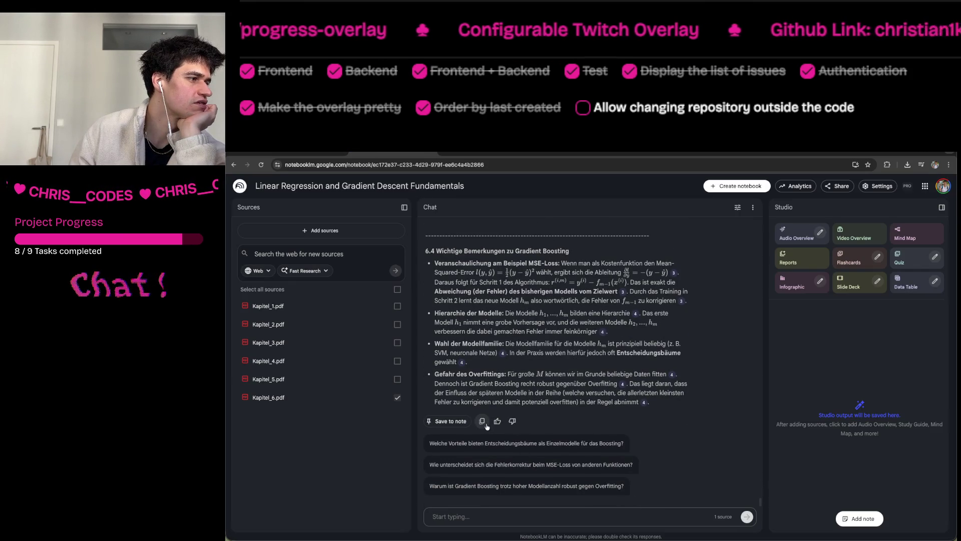
# Copy NotebookLM's Kapitel 6 Gradient Boosting answer and return to the YouTube Short.
pyautogui.click(481, 420)
pyautogui.hotkey('ctrl', 'Tab')
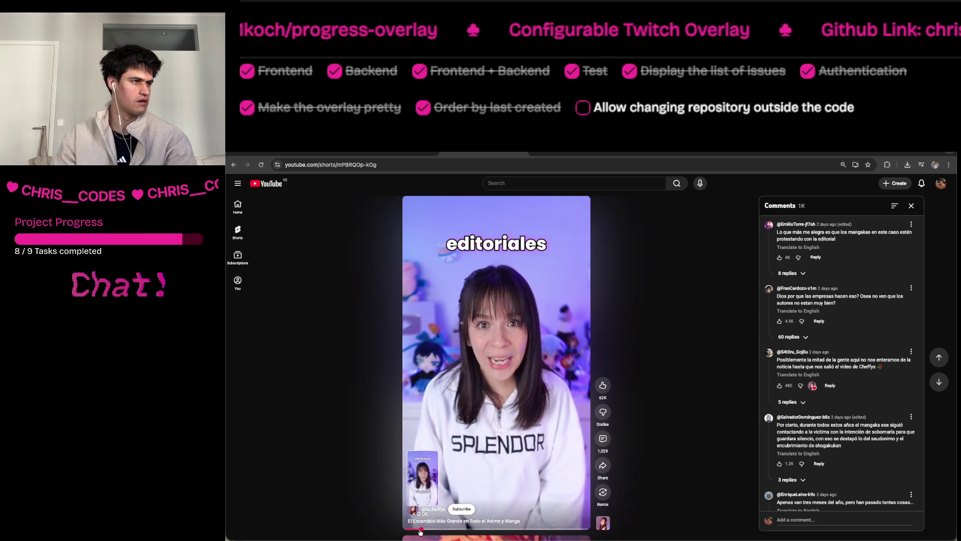
# Pause the Spanish manga-scandal Short and switch back to the NotebookLM tab.
pyautogui.moveTo(733, 538)
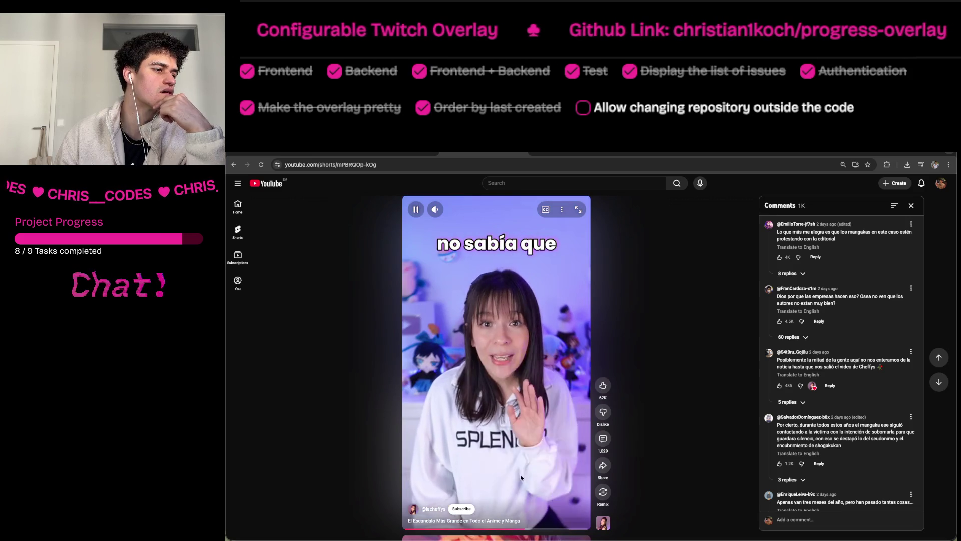
pyautogui.moveTo(626, 538)
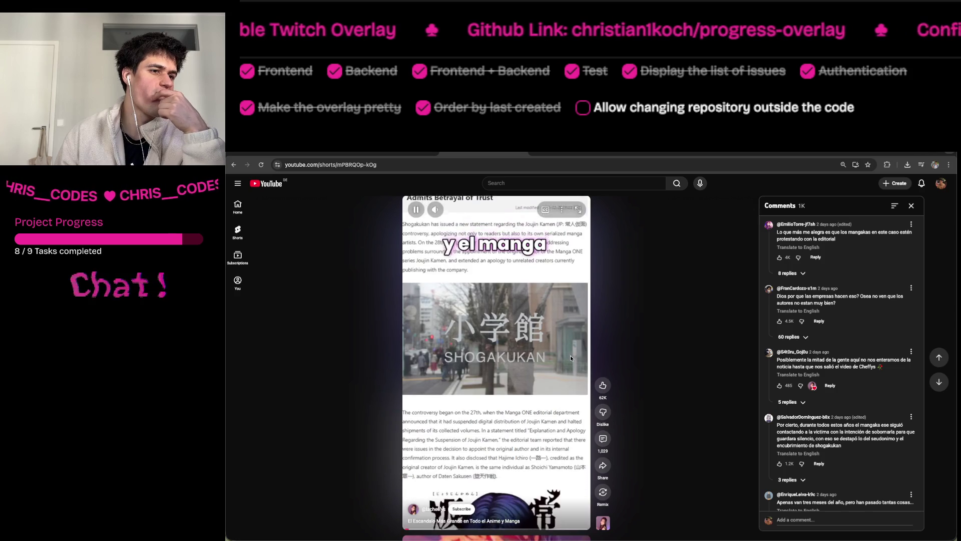
pyautogui.click(497, 362)
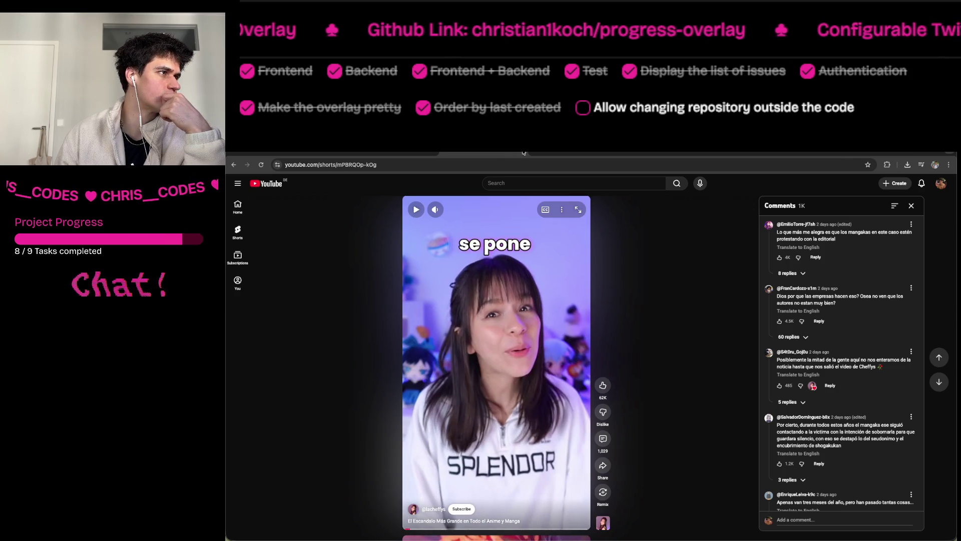
pyautogui.hotkey('ctrl', 'Tab')
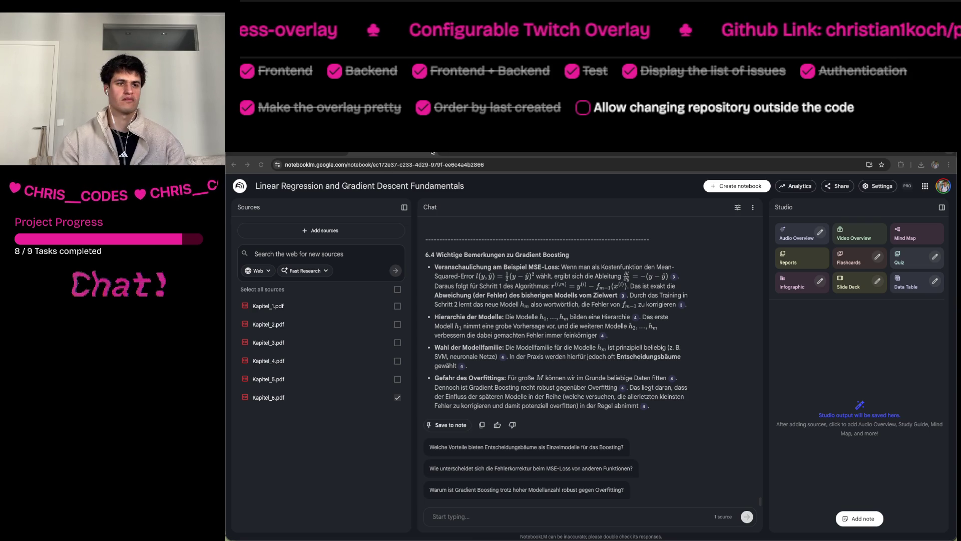
# Switch to the modelcontextprotocol.io 'Build an MCP client' documentation tab.
pyautogui.click(433, 152)
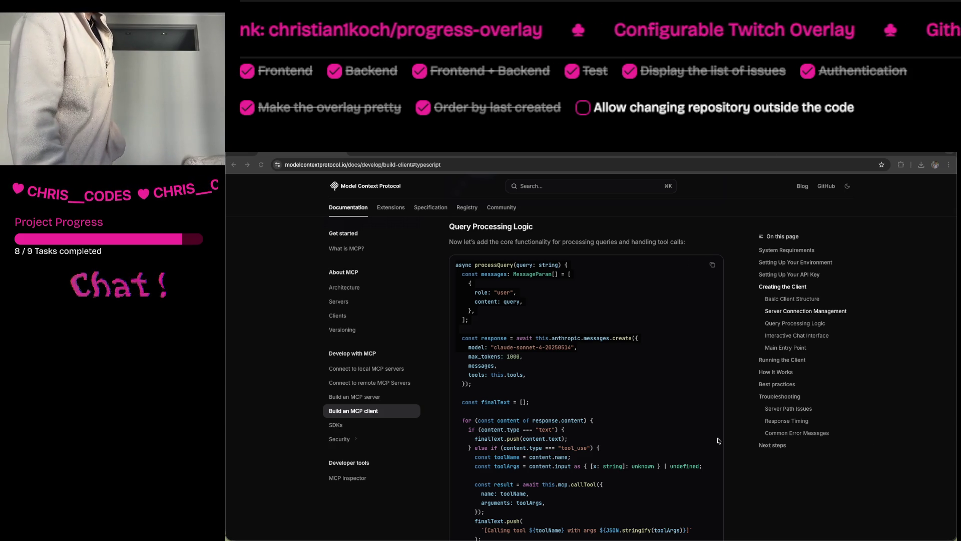
# Select the opening lines of the processQuery example code, then bring the Claude Code terminal forward.
pyautogui.hotkey('ctrl', 't')
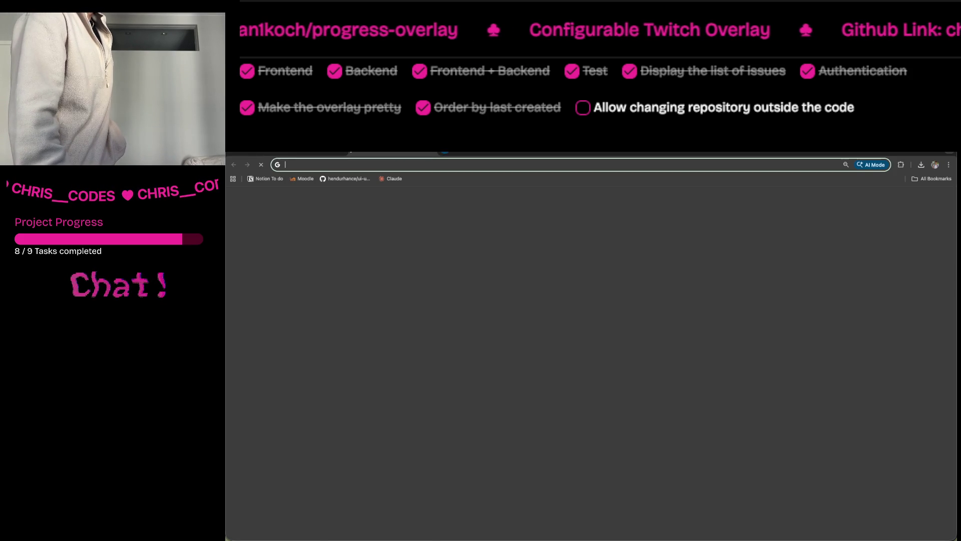
pyautogui.hotkey('ctrl', 'w')
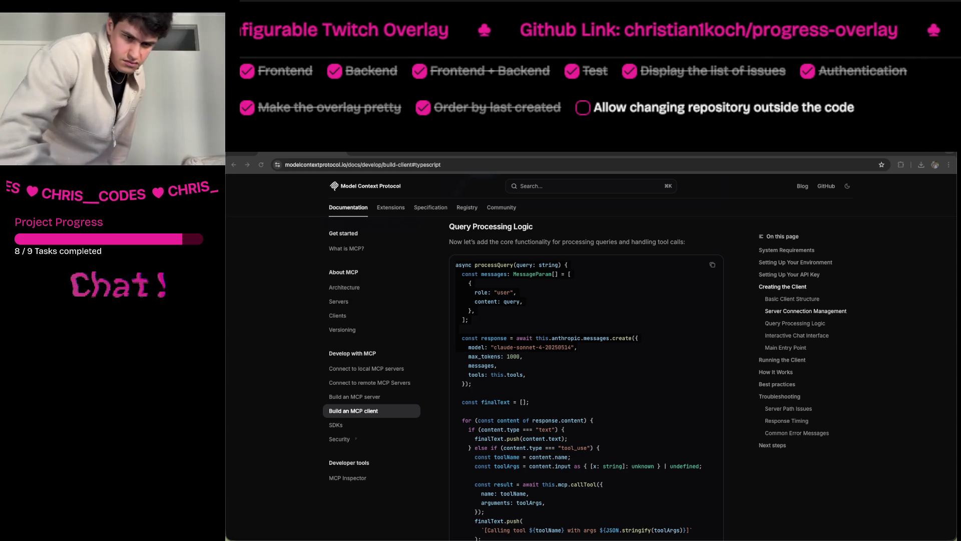
pyautogui.moveTo(456, 264); pyautogui.dragTo(577, 347)
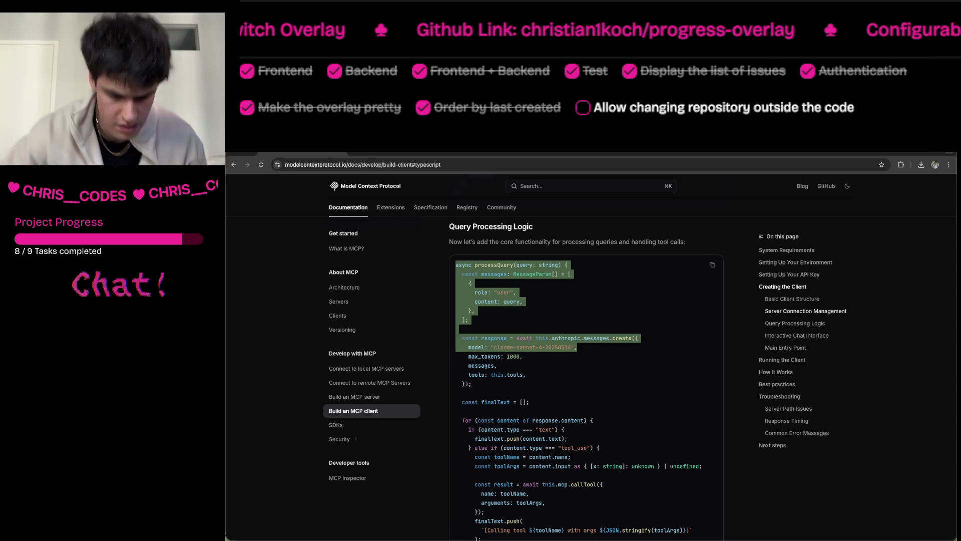
pyautogui.press('super+Tab')
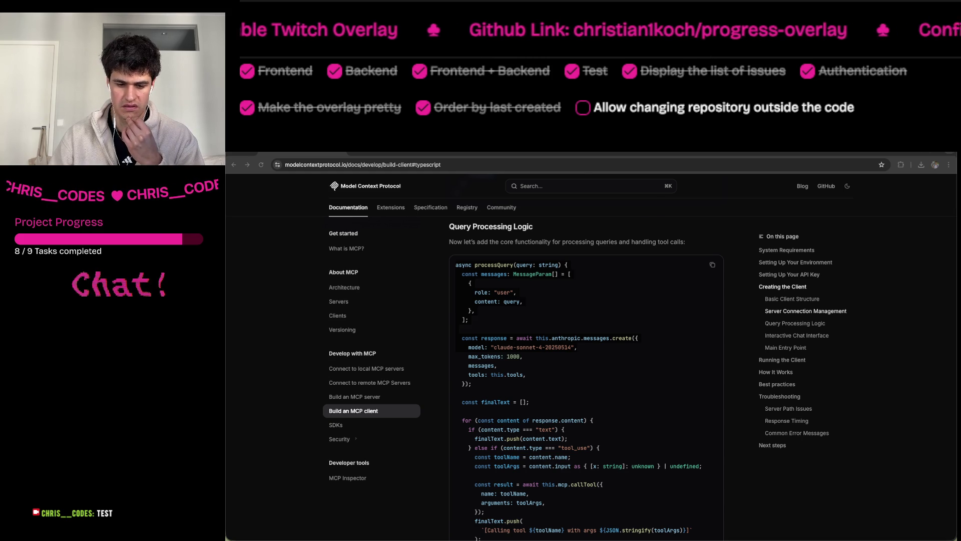
pyautogui.press('super+Tab')
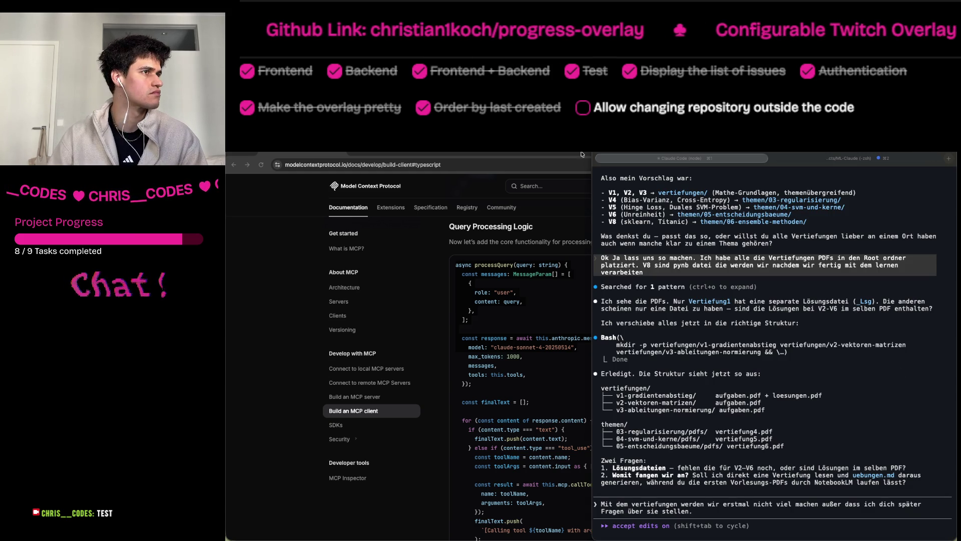
# In the Claude Code draft, add that the lecture notes were already analysed with NotebookLM.
pyautogui.moveTo(679, 151); pyautogui.dragTo(677, 152)
pyautogui.doubleClick(677, 152)
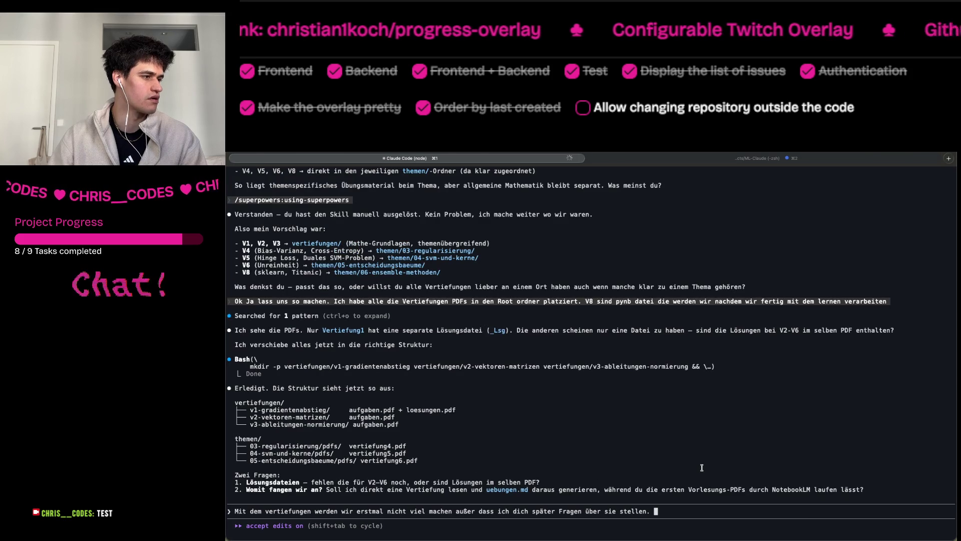
pyautogui.press('BackSpace')
pyautogui.press('BackSpace')
pyautogui.press('BackSpace')
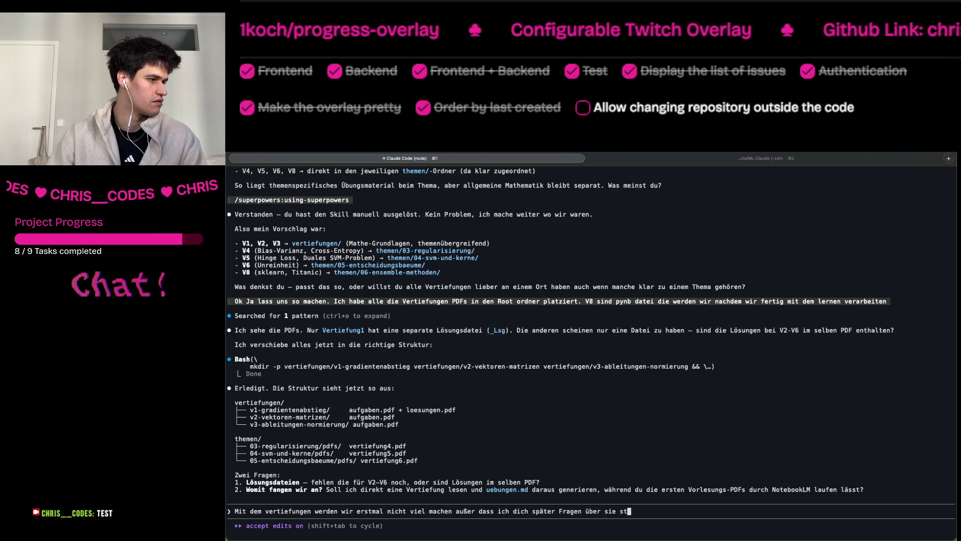
pyautogui.write('elle.')
pyautogui.hotkey('shift', 'Return')
pyautogui.write('Ich habe schon den Schritt gemacht,')
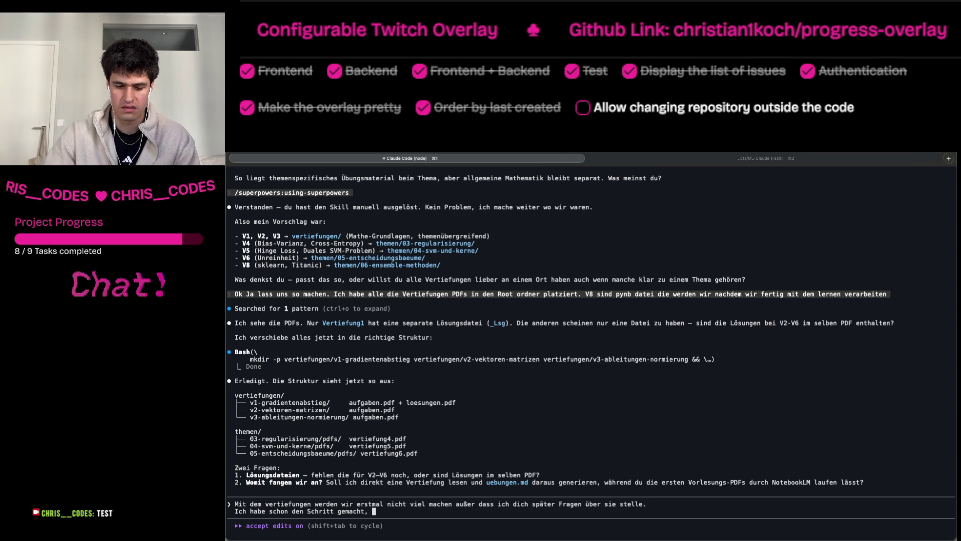
pyautogui.write('dass ich')
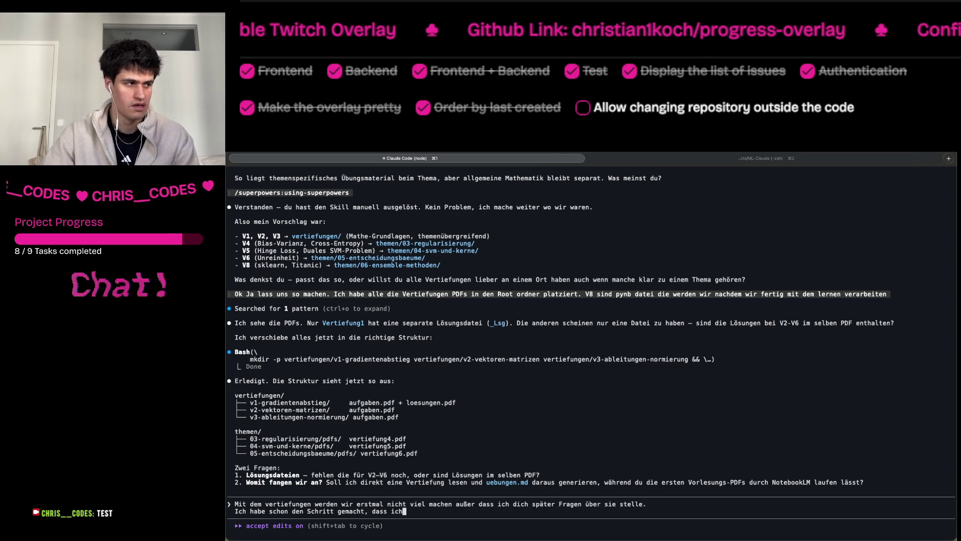
pyautogui.write(' elle die ')
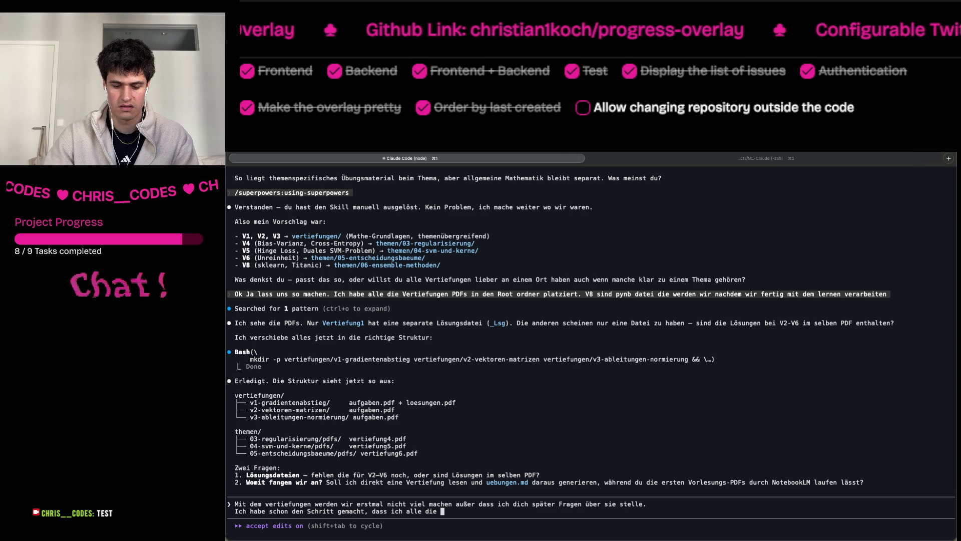
pyautogui.write('Voerl')
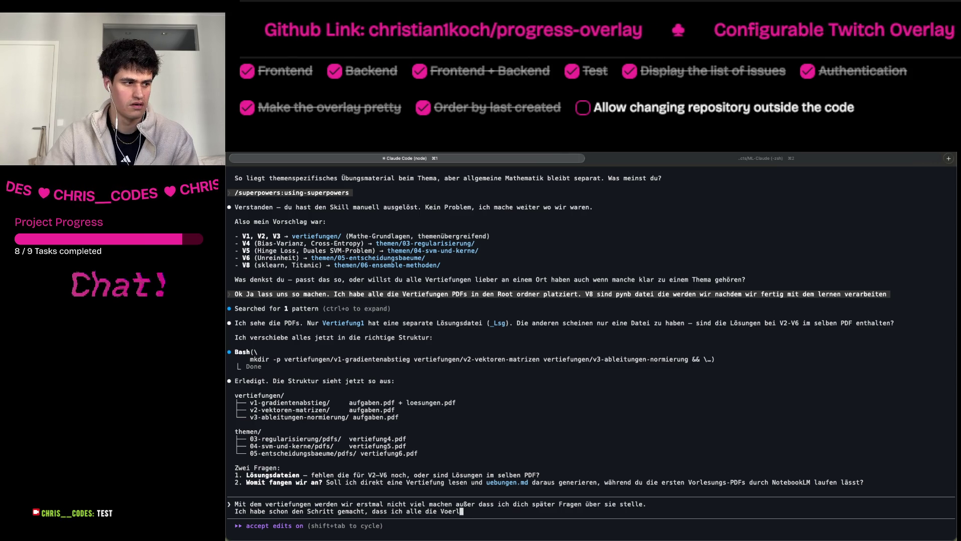
pyautogui.press('BackSpace')
pyautogui.press('BackSpace')
pyautogui.press('BackSpace')
pyautogui.write('rlesungen')
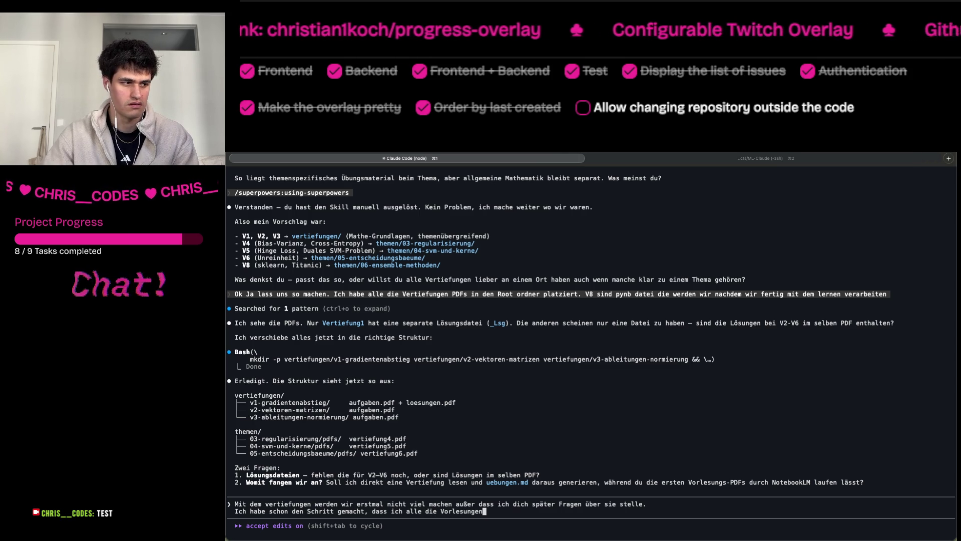
pyautogui.write('notizen ')
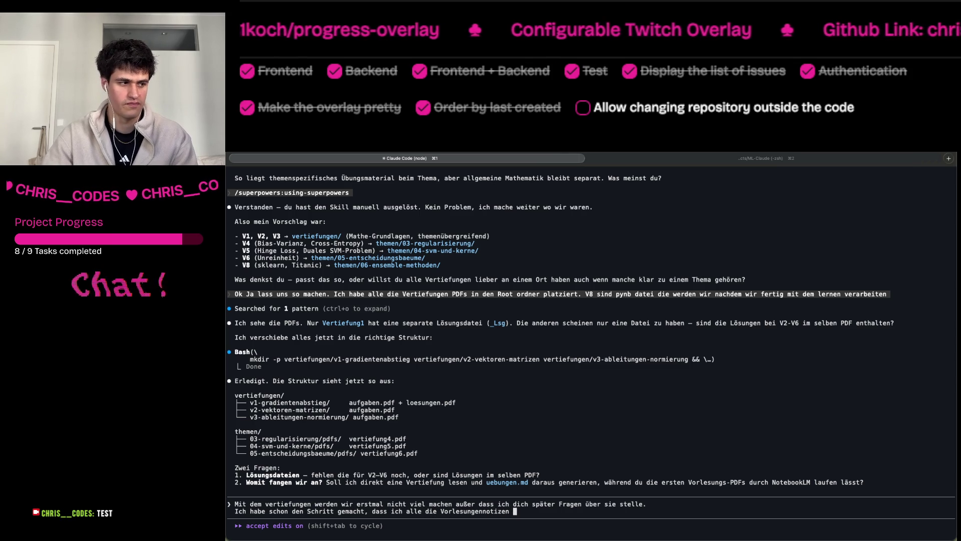
pyautogui.write('in')
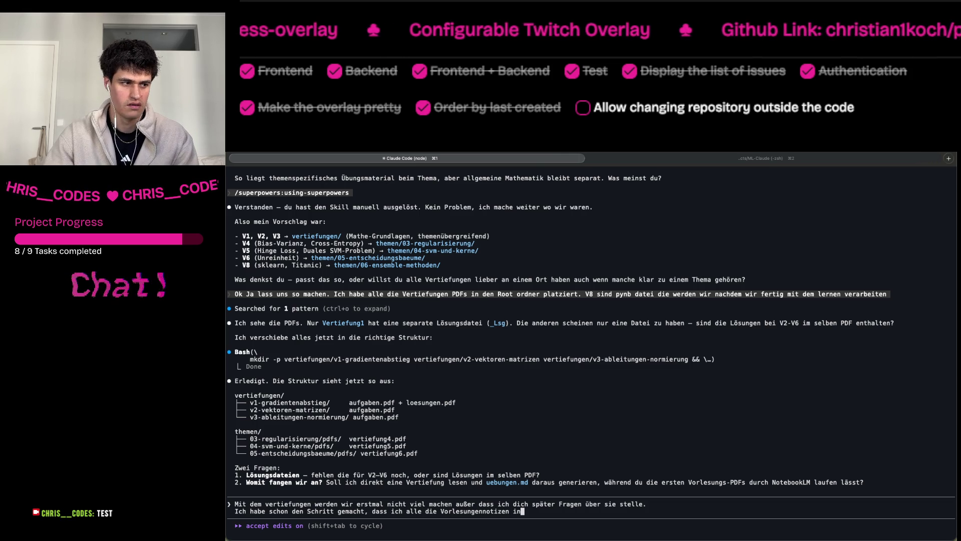
pyautogui.press('BackSpace')
pyautogui.press('BackSpace')
pyautogui.write('von ')
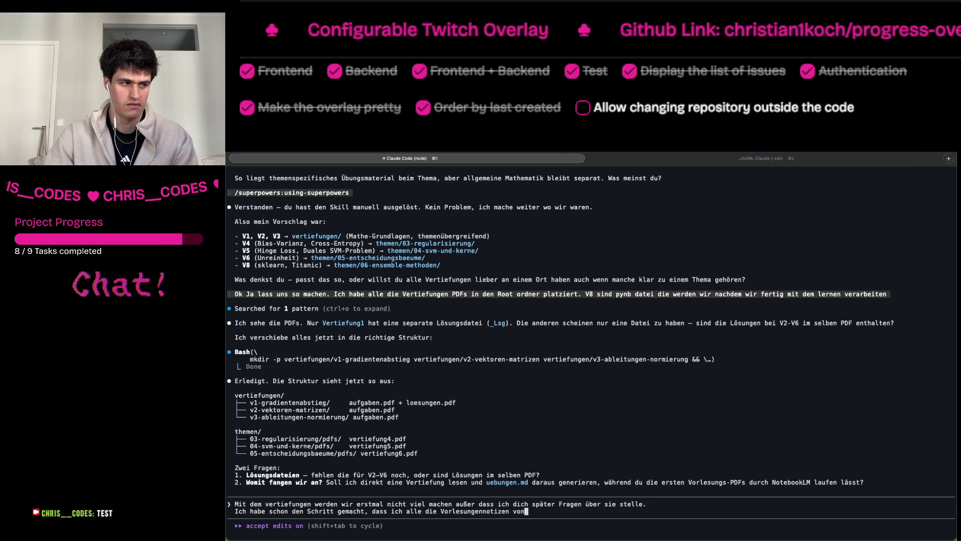
pyautogui.write('Notebo')
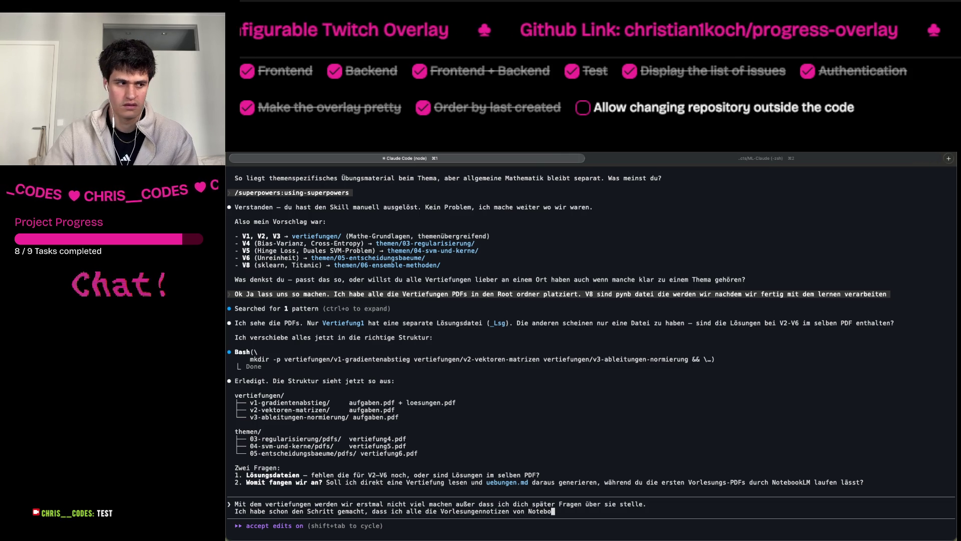
pyautogui.write('okLM anal')
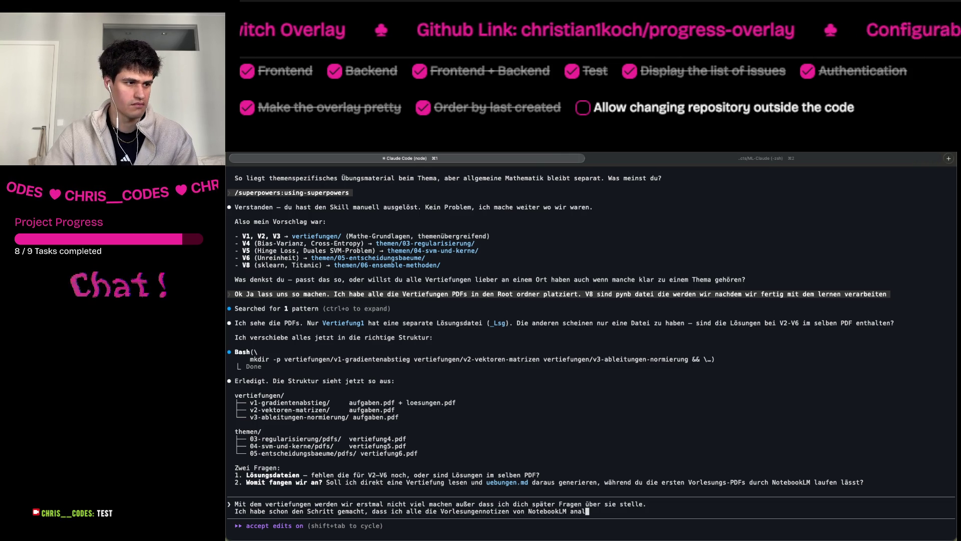
pyautogui.write('ysiert ')
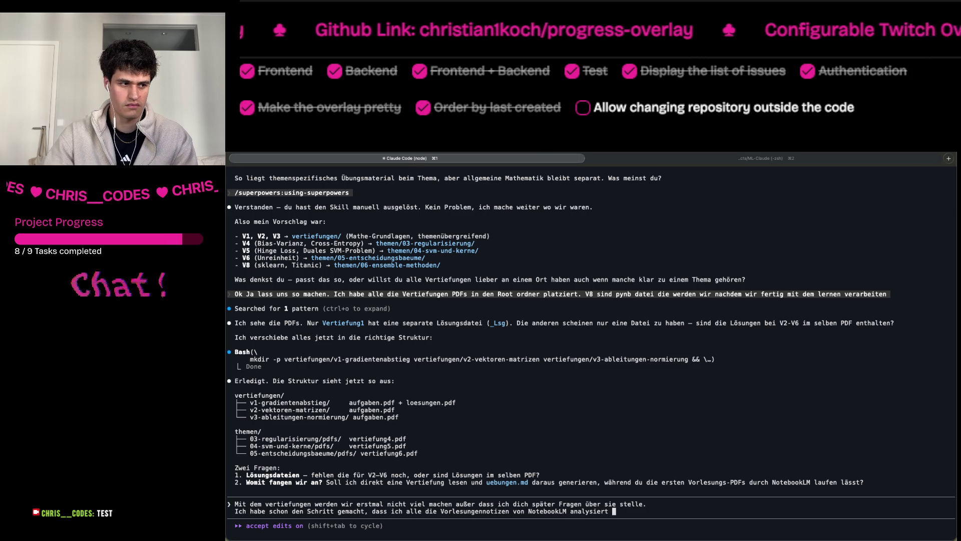
pyautogui.write('lassen ')
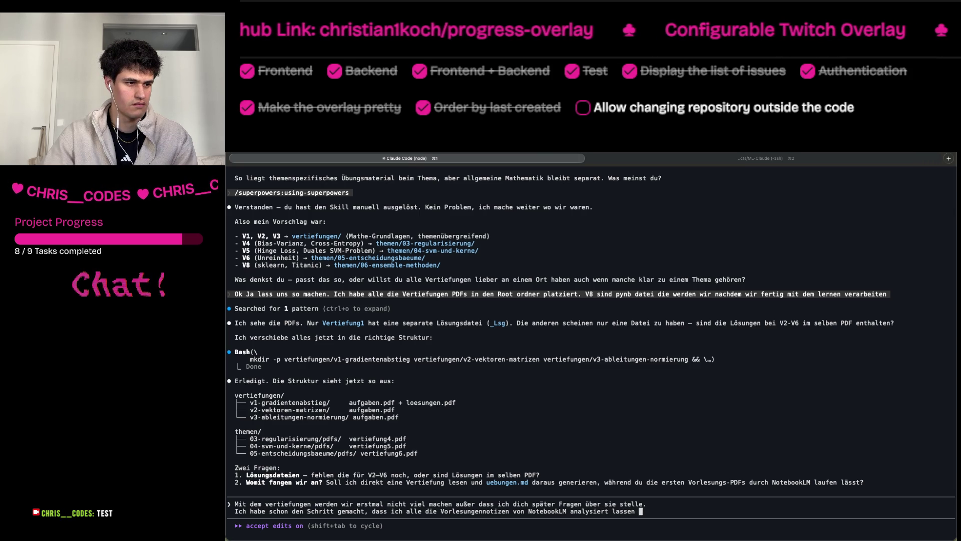
pyautogui.write('habenund ')
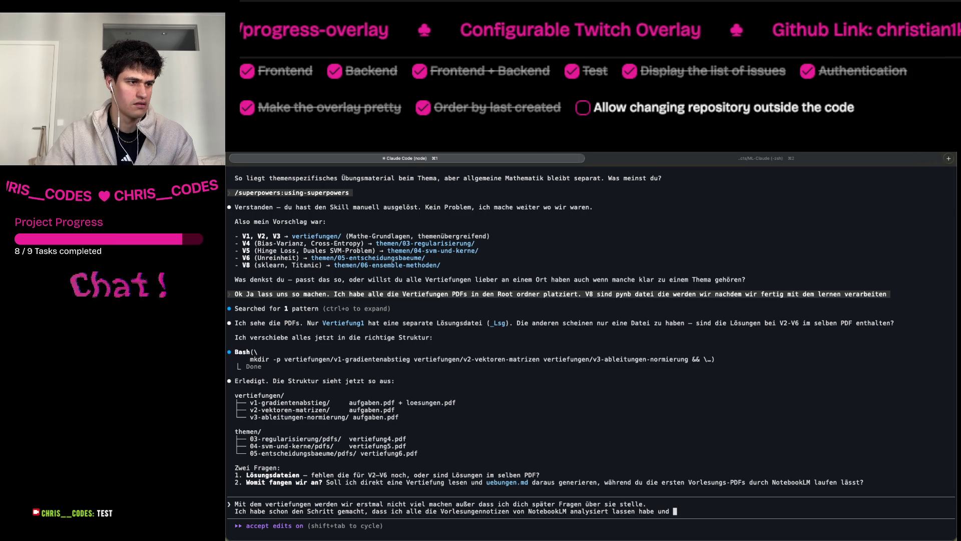
pyautogui.write('die ')
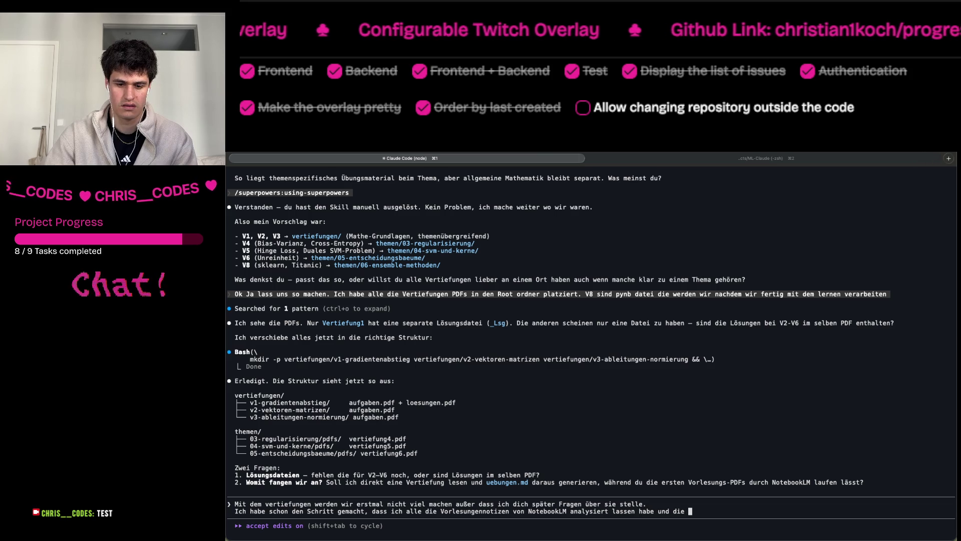
pyautogui.write('Info s')
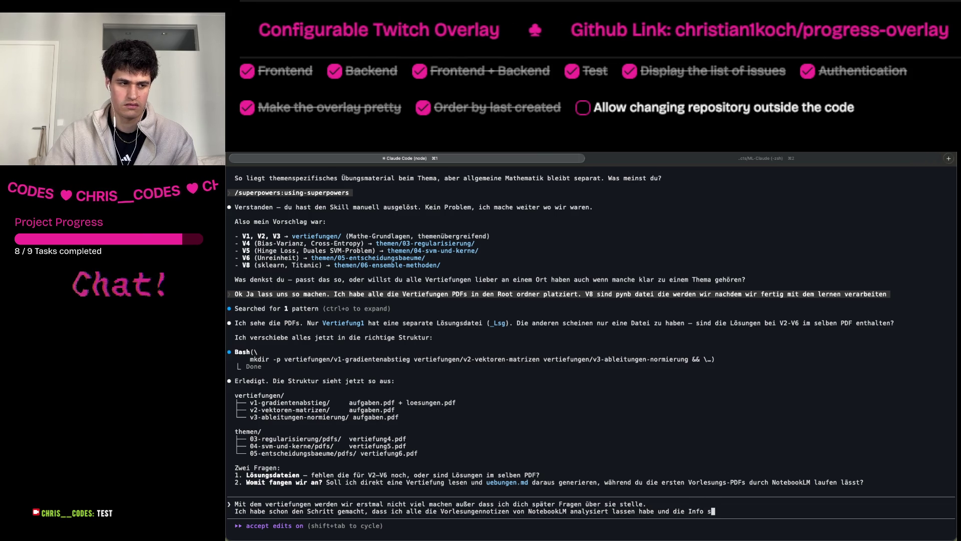
pyautogui.write(' stehen ')
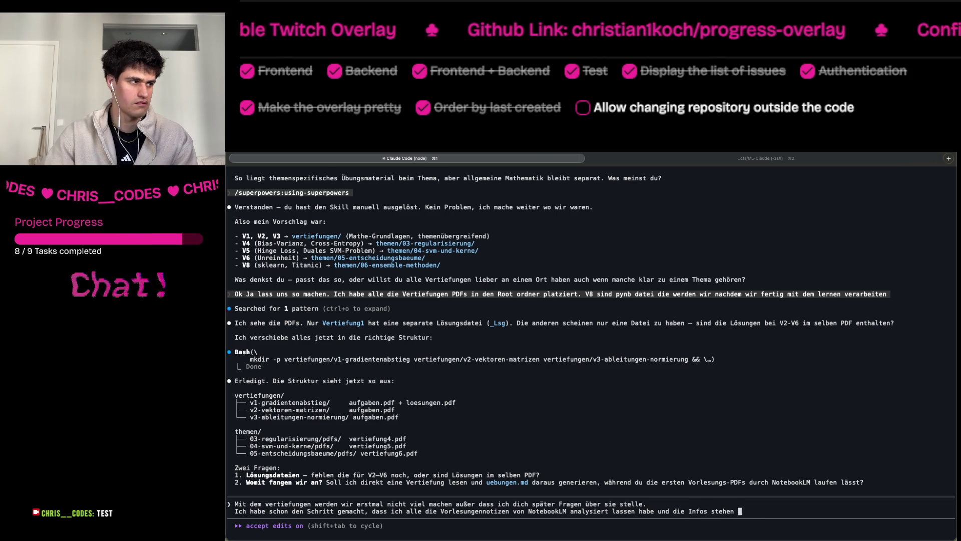
pyautogui.write('auf no')
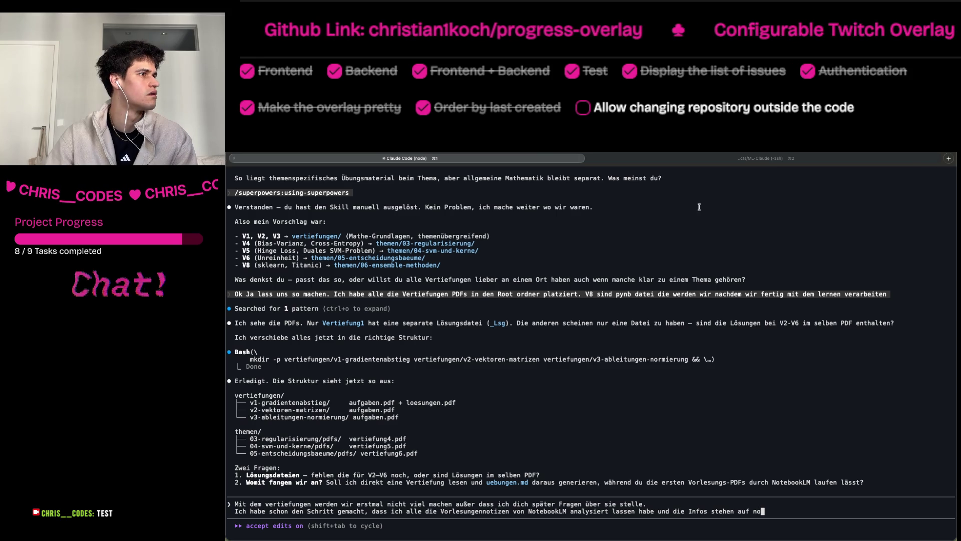
pyautogui.hotkey('ctrl', 'alt', 'Left')
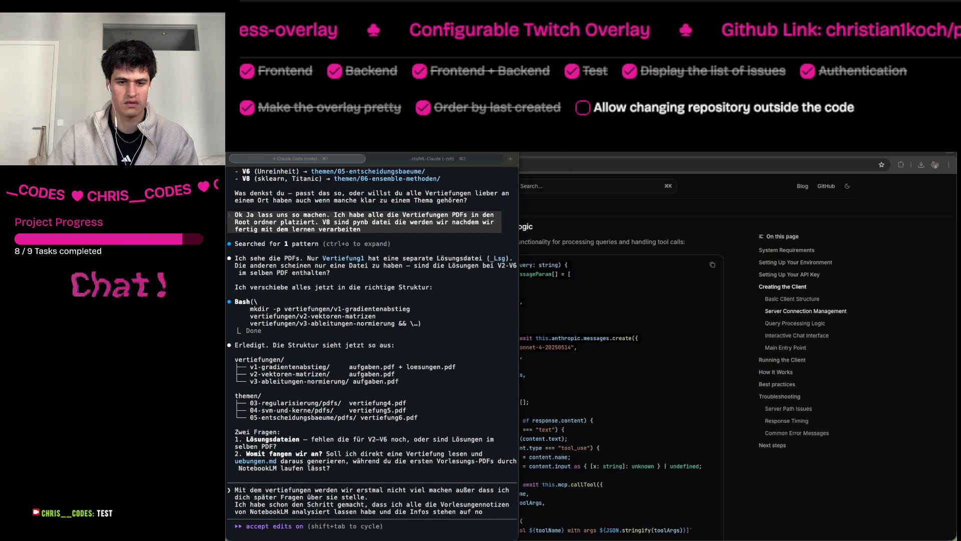
# Tile VS Code right and the terminal left, and open 04-svm-und-kerne/notizen.md.
pyautogui.press('super+Tab')
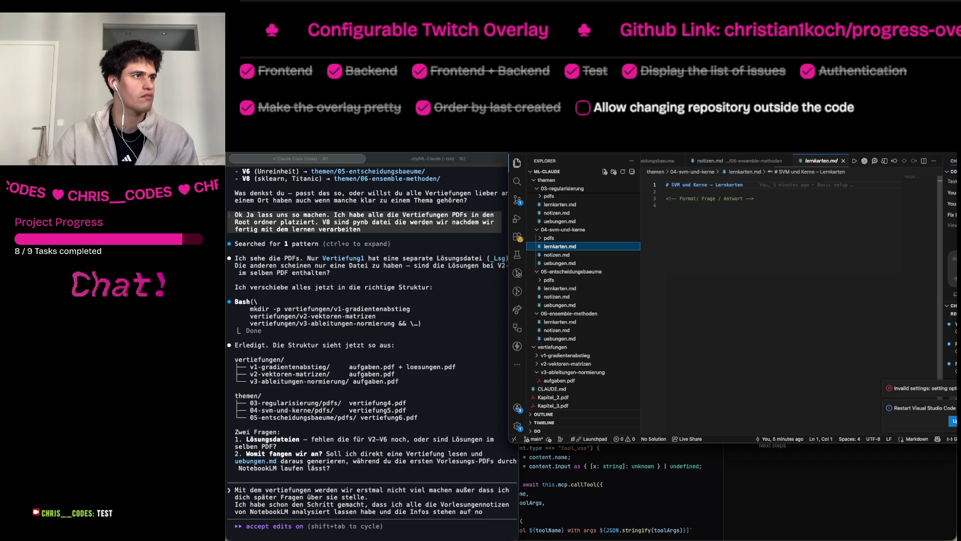
pyautogui.doubleClick(611, 151)
pyautogui.doubleClick(611, 152)
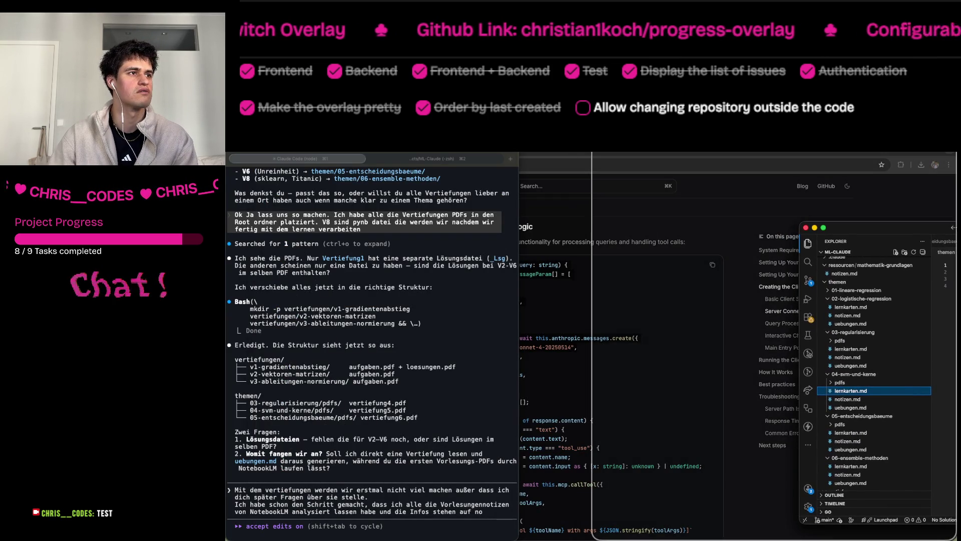
pyautogui.hotkey('ctrl', 'alt', 'Right')
pyautogui.moveTo(429, 152); pyautogui.dragTo(229, 198)
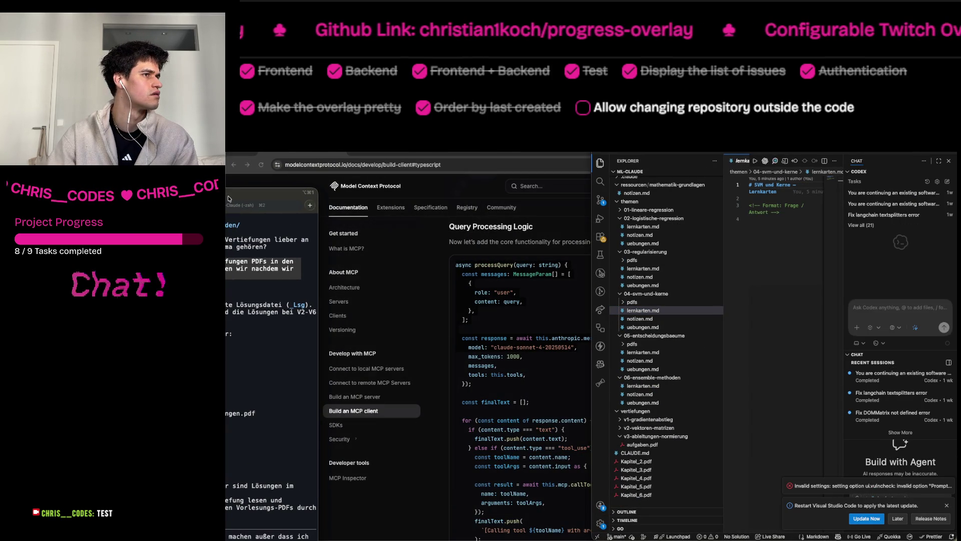
pyautogui.hotkey('ctrl', 'alt', 'Left')
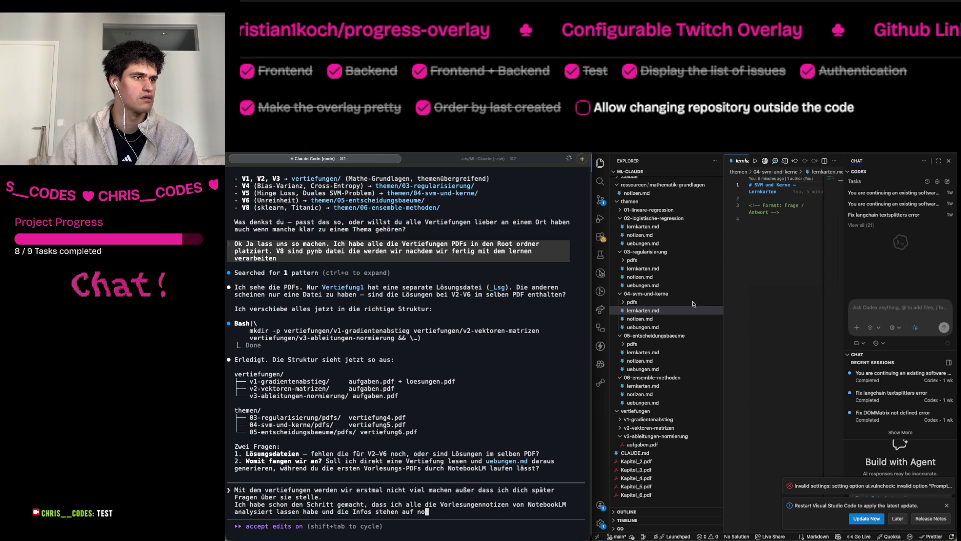
pyautogui.click(640, 319)
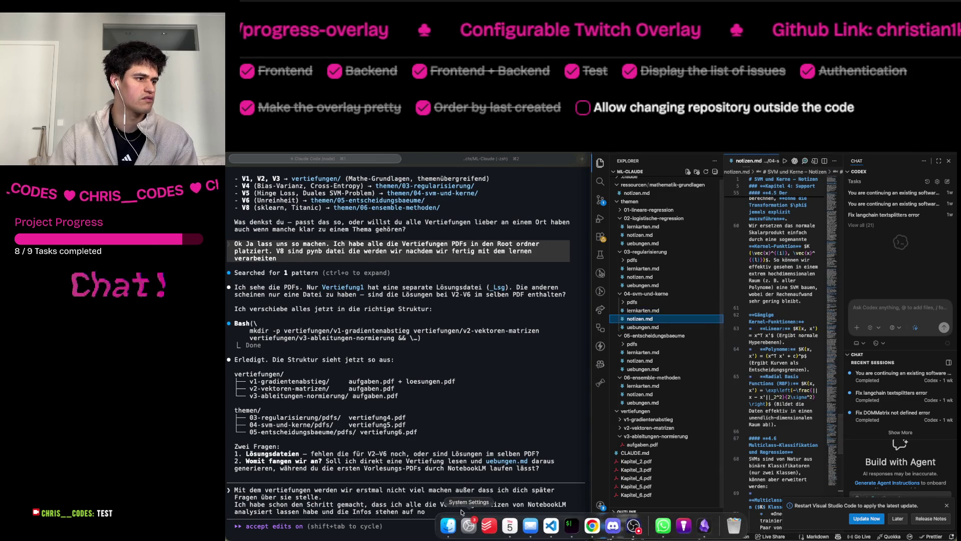
# End the draft with 'die jeweiligen notizen.md.' and turn on Claude's plan mode.
pyautogui.press('BackSpace')
pyautogui.press('BackSpace')
pyautogui.write('di')
pyautogui.write('e jeweilig')
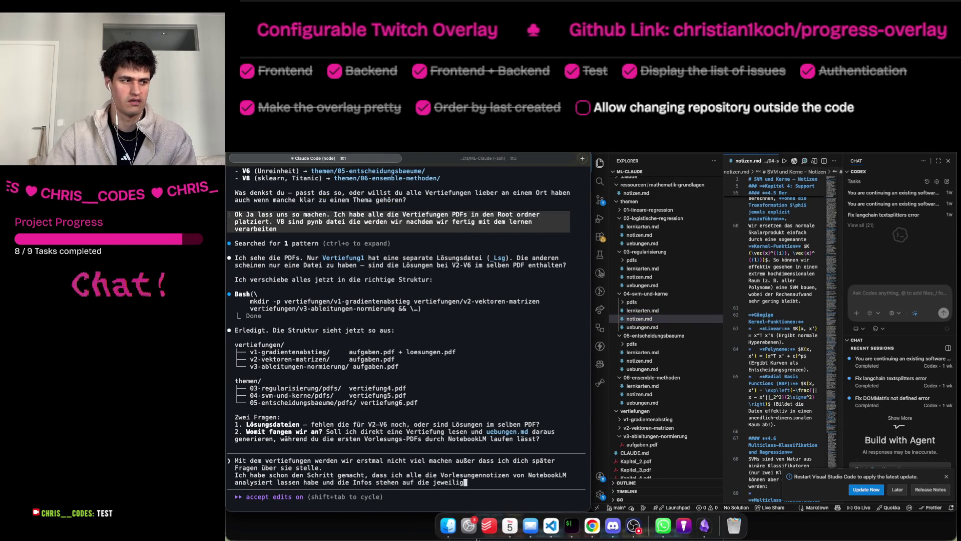
pyautogui.write('en no')
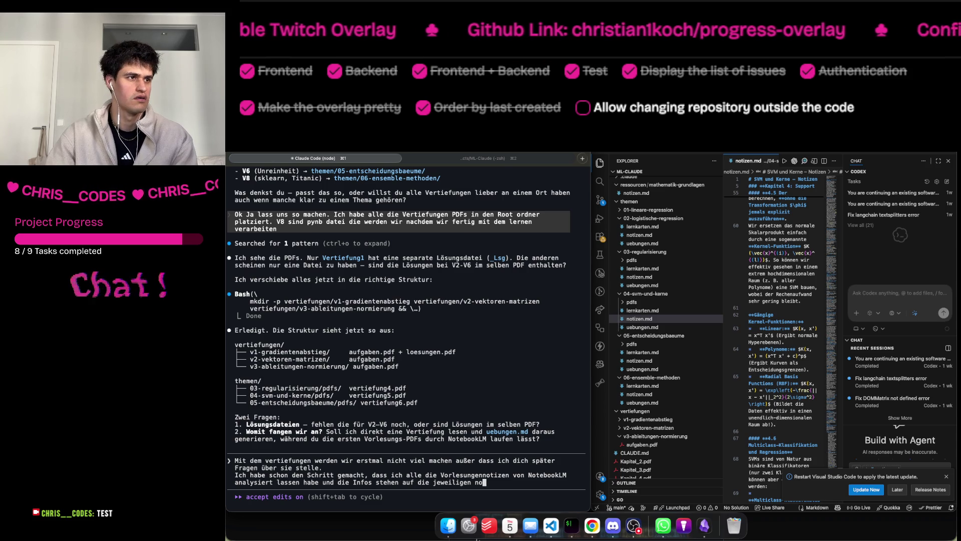
pyautogui.write('tizen.')
pyautogui.write('md. ')
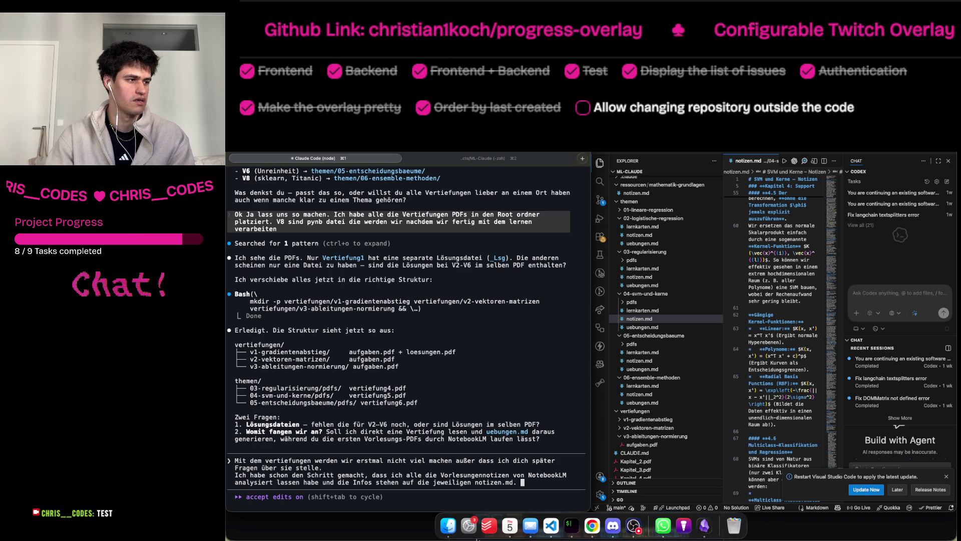
pyautogui.write('/')
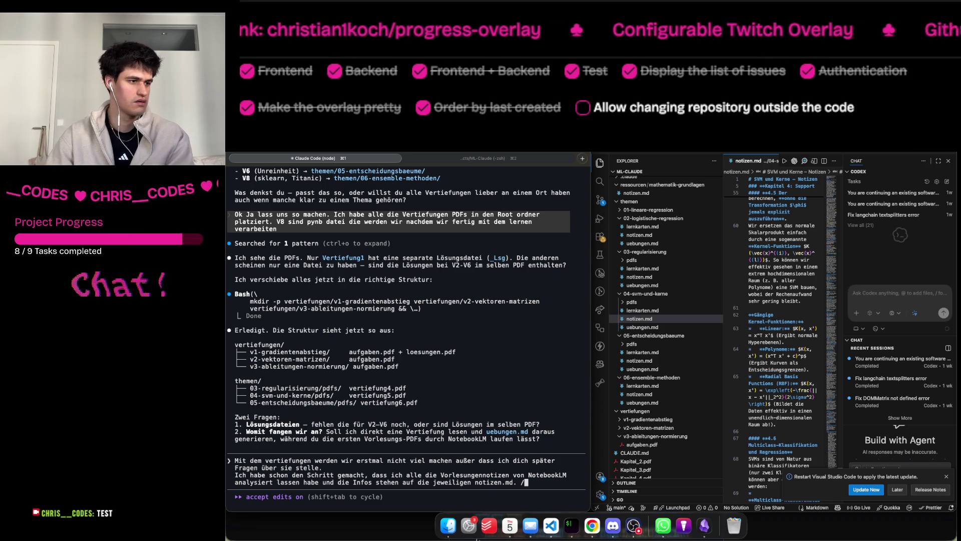
pyautogui.press('BackSpace')
pyautogui.press('BackSpace')
pyautogui.hotkey('shift', 'Tab')
# Send 'Was sollten wir jetzt machen?' to Claude and close VS Code's Codex chat panel.
pyautogui.write('Was sollrwn')
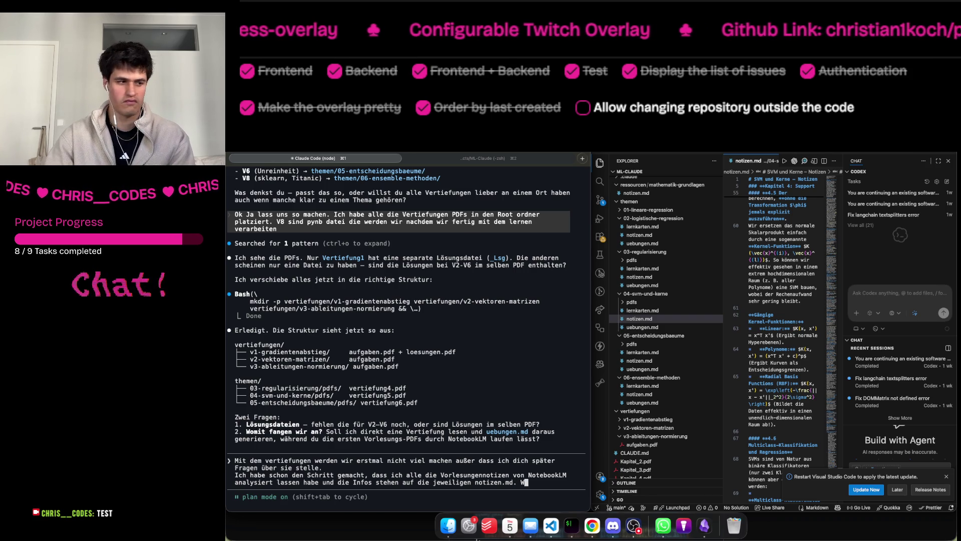
pyautogui.press('BackSpace')
pyautogui.press('BackSpace')
pyautogui.press('BackSpace')
pyautogui.write('ten wir jetzt machen')
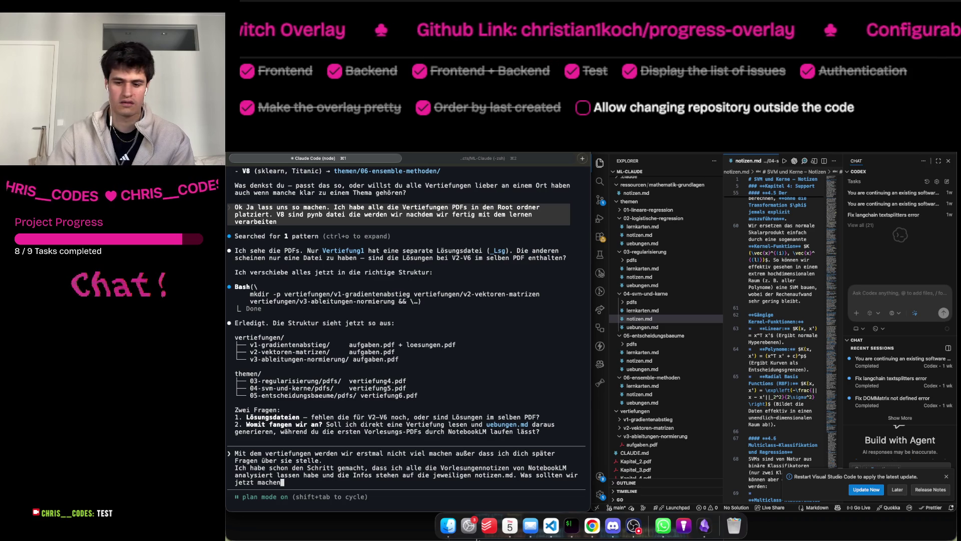
pyautogui.write('?')
pyautogui.press('Return')
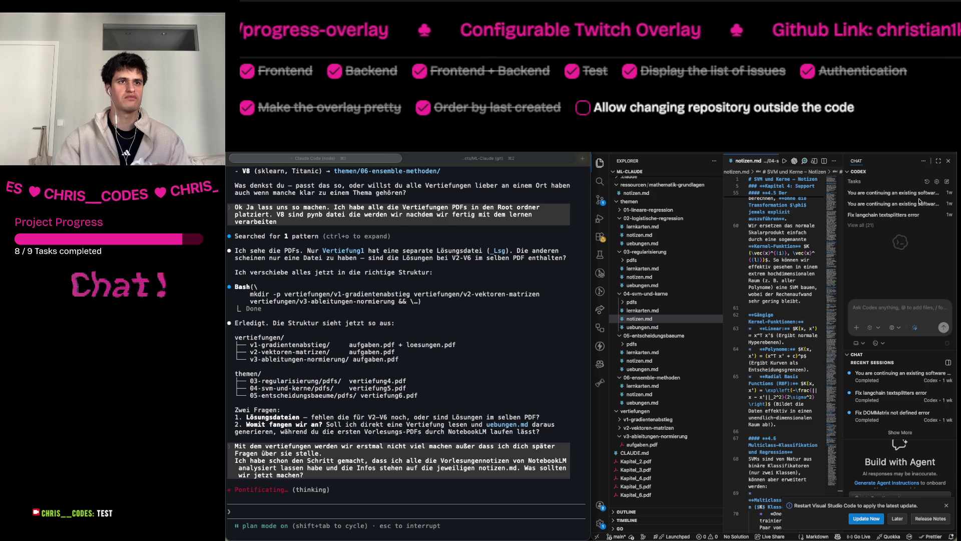
pyautogui.click(948, 161)
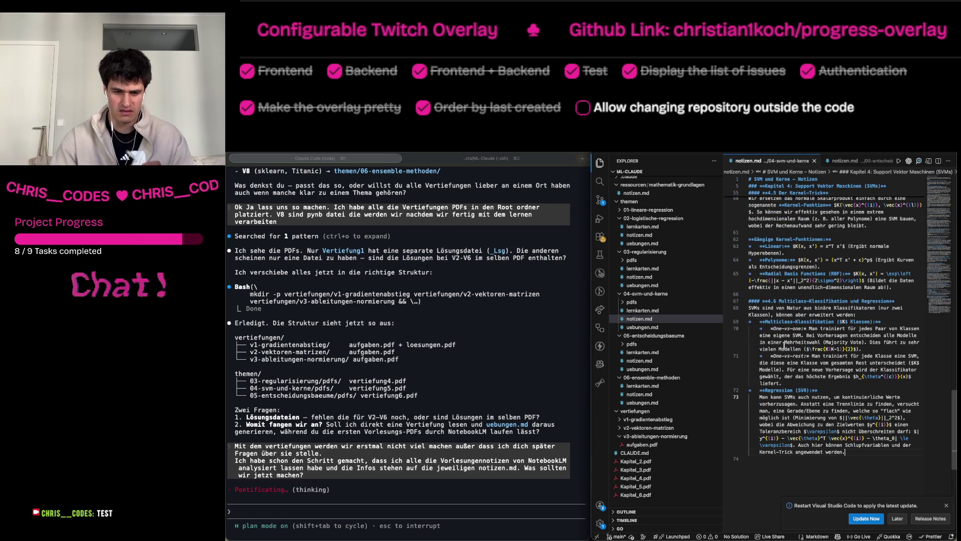
pyautogui.press('super+alt+d')
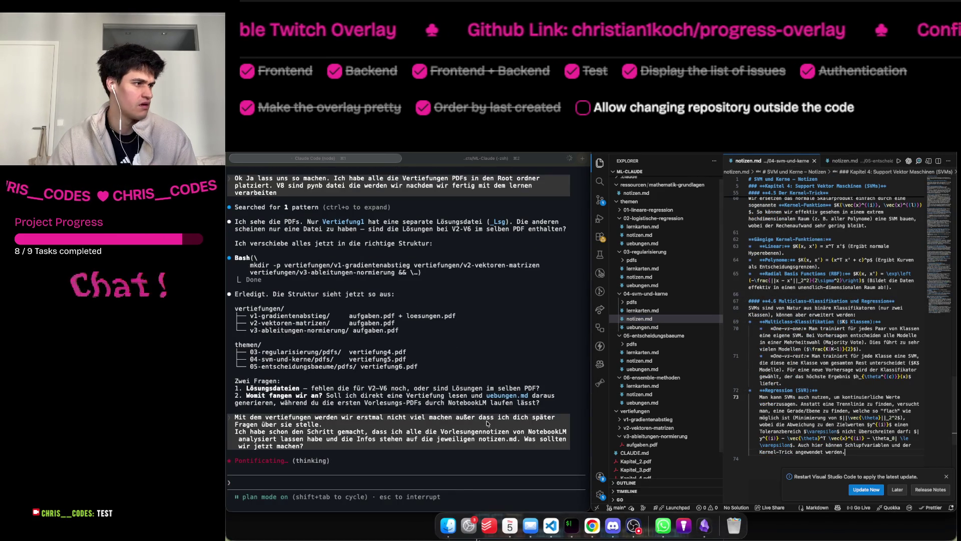
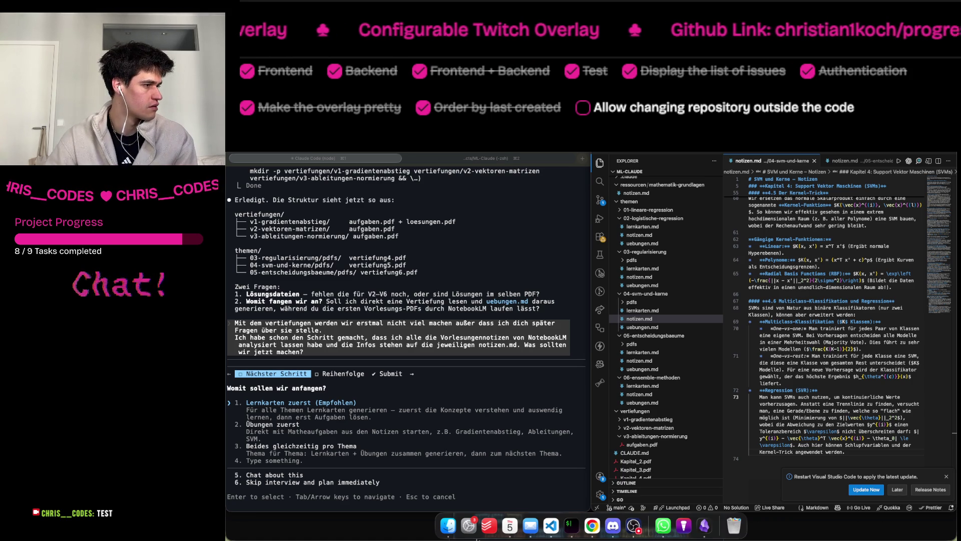
# Decline the first clarification question via 'Chat about this' and switch on plan mode.
pyautogui.click(460, 424)
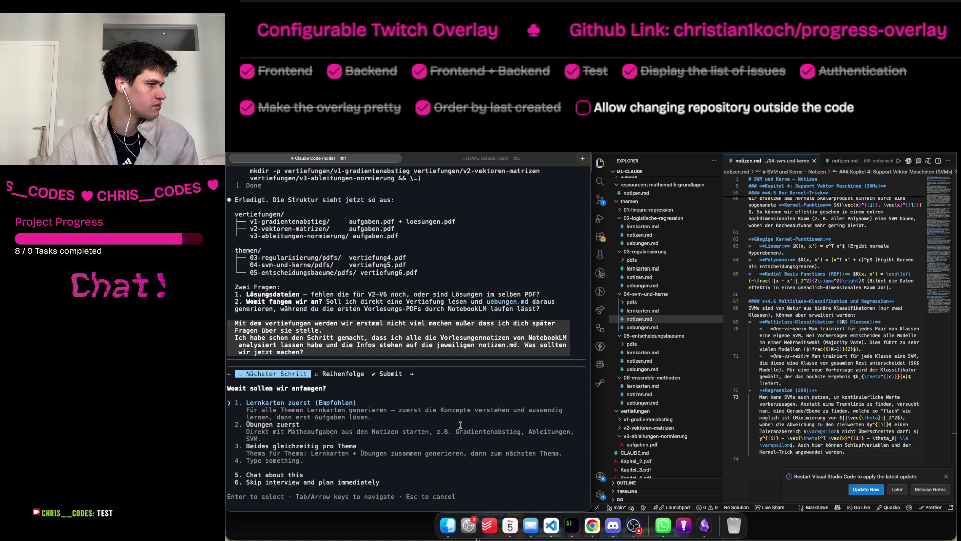
pyautogui.press('Down')
pyautogui.press('Down')
pyautogui.press('Down')
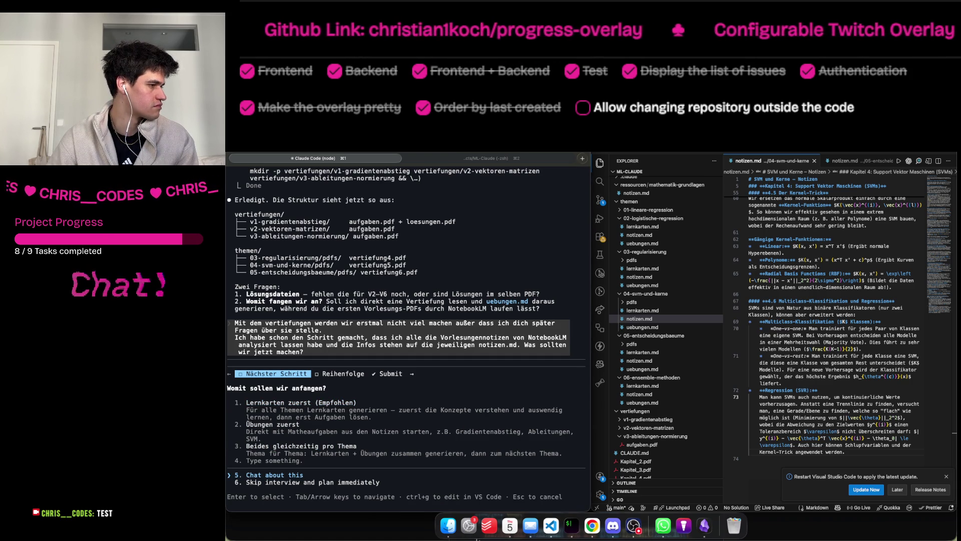
pyautogui.press('Return')
pyautogui.write('/')
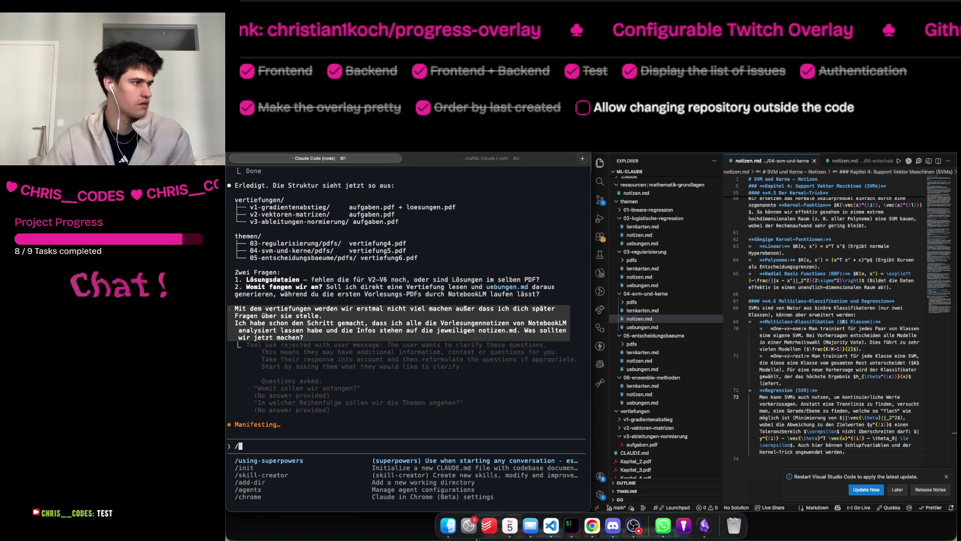
pyautogui.press('BackSpace')
pyautogui.hotkey('shift', 'Tab')
pyautogui.hotkey('shift', 'Tab')
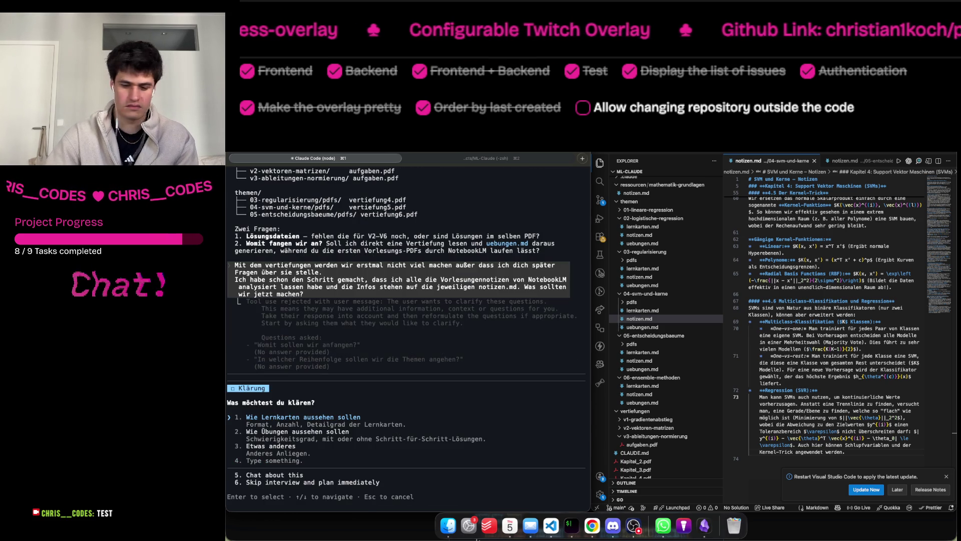
# Dismiss the Klärung question without answering and start entering /model.
pyautogui.press('Down')
pyautogui.press('Down')
pyautogui.press('Down')
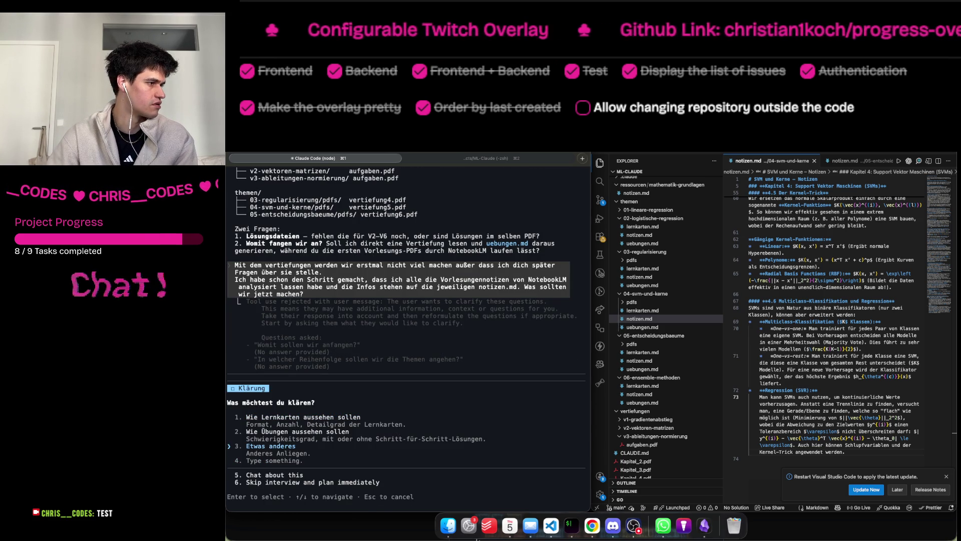
pyautogui.press('Up')
pyautogui.write('/,')
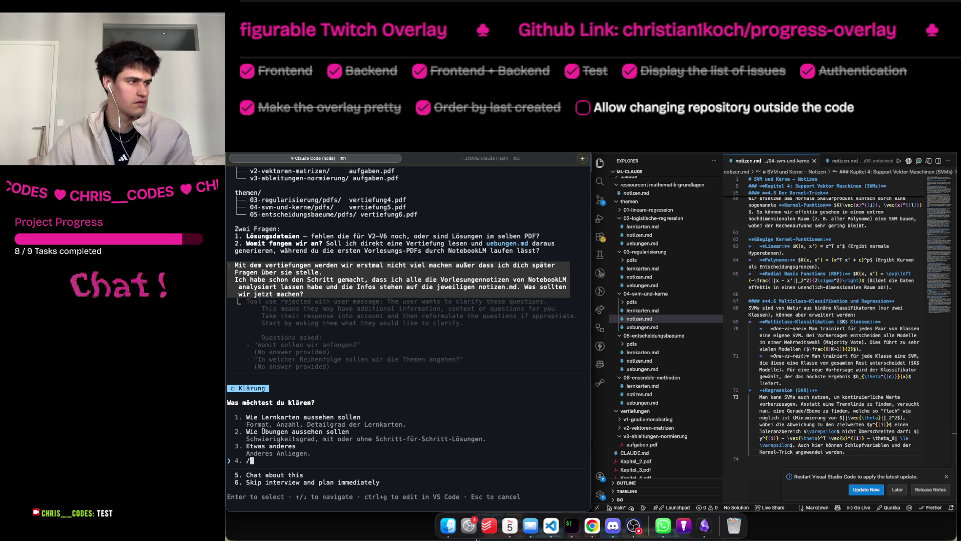
pyautogui.press('Up')
pyautogui.press('Escape')
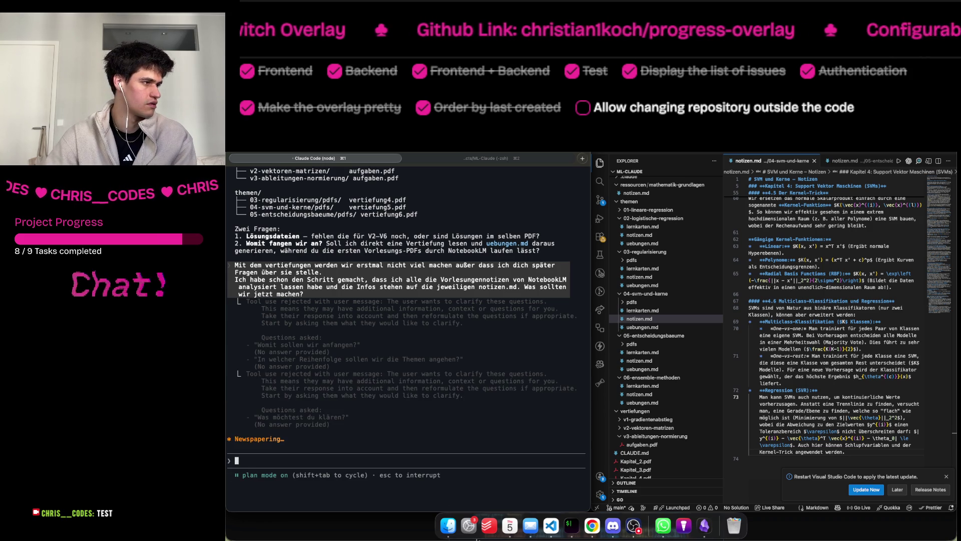
pyautogui.write('/model')
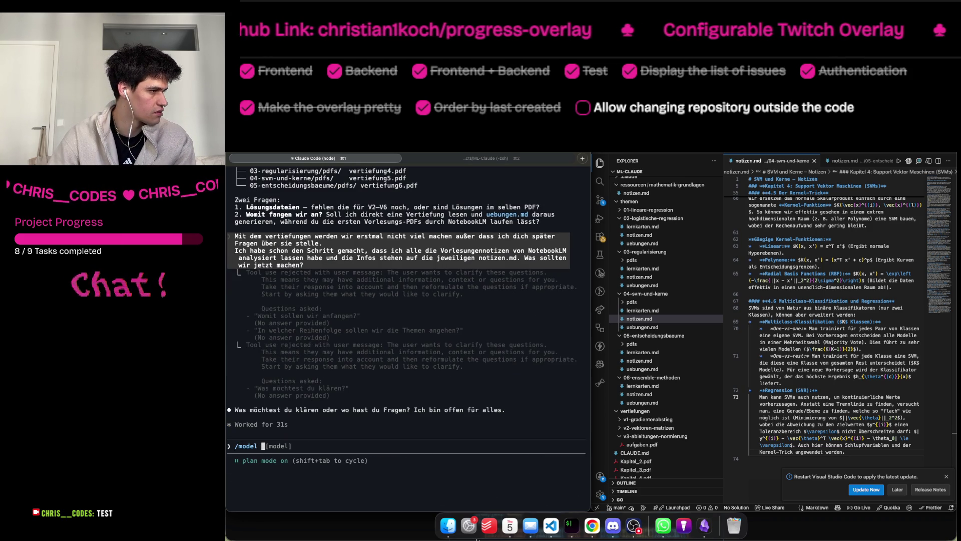
pyautogui.press('BackSpace')
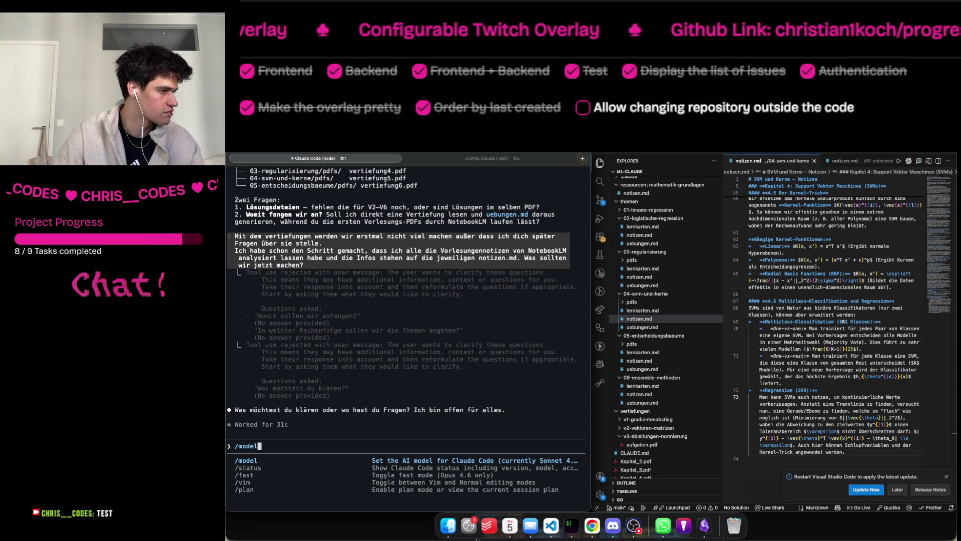
pyautogui.press('Down')
pyautogui.press('Return')
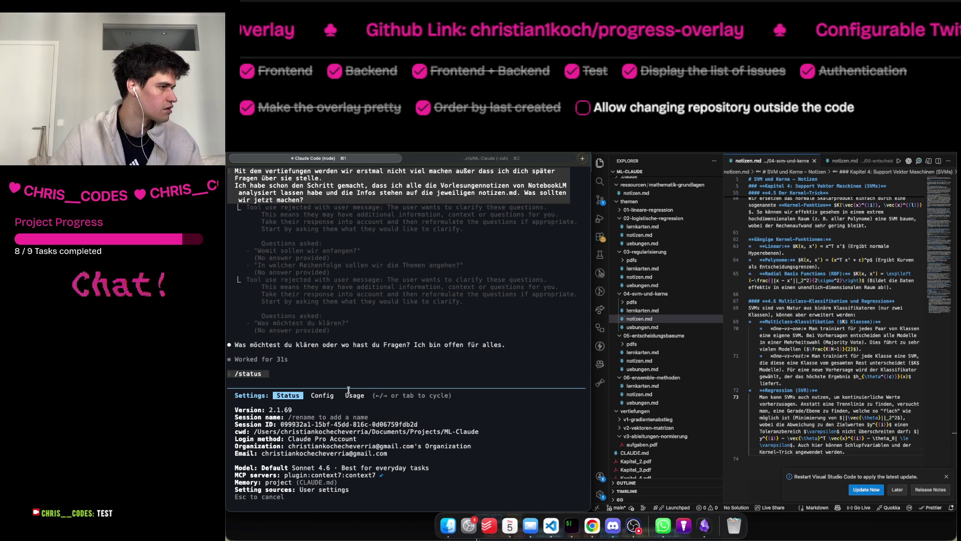
pyautogui.press('Right')
pyautogui.press('Left')
pyautogui.press('Right')
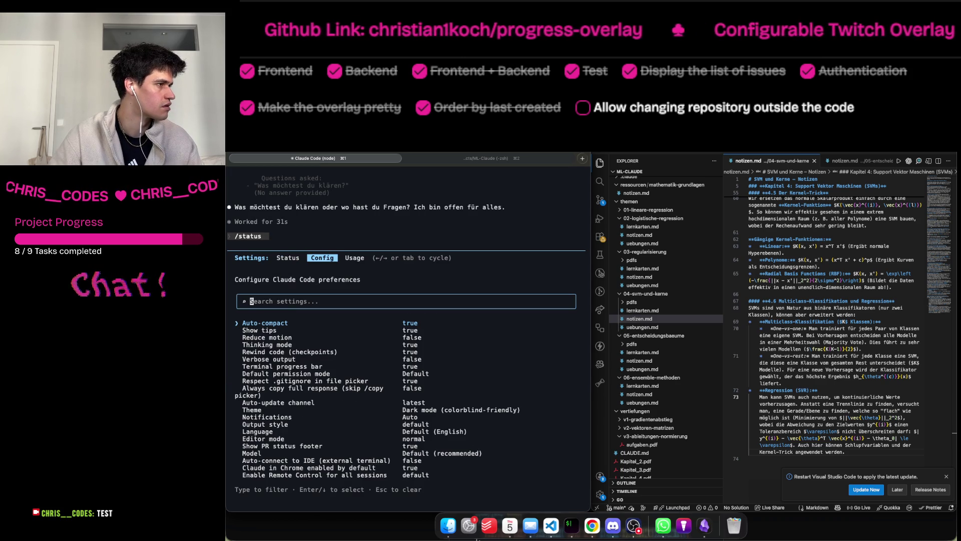
pyautogui.press('Right')
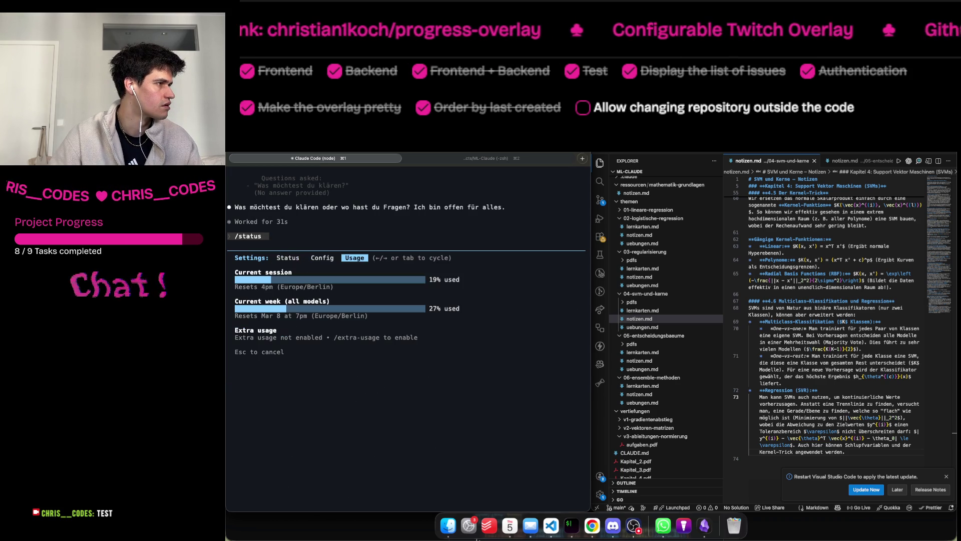
pyautogui.press('Left')
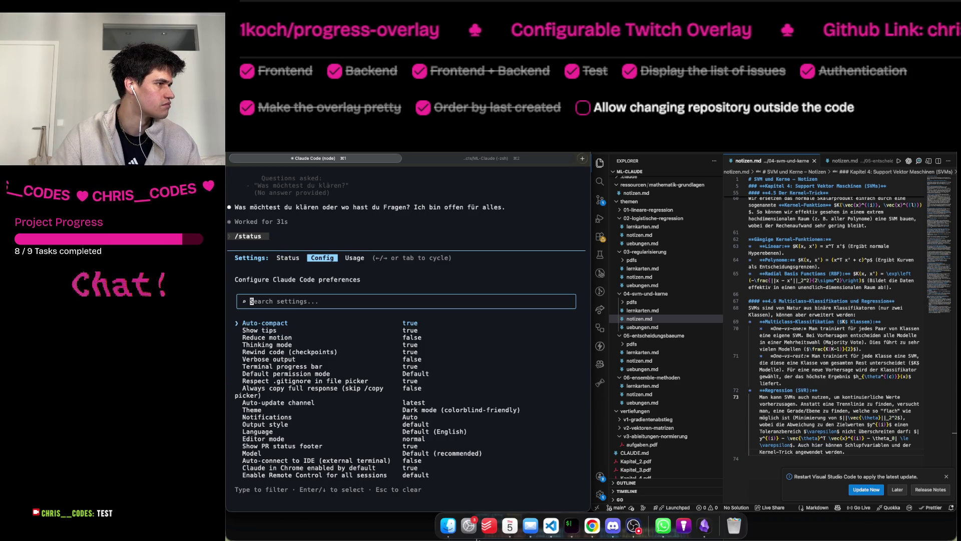
pyautogui.press('Left')
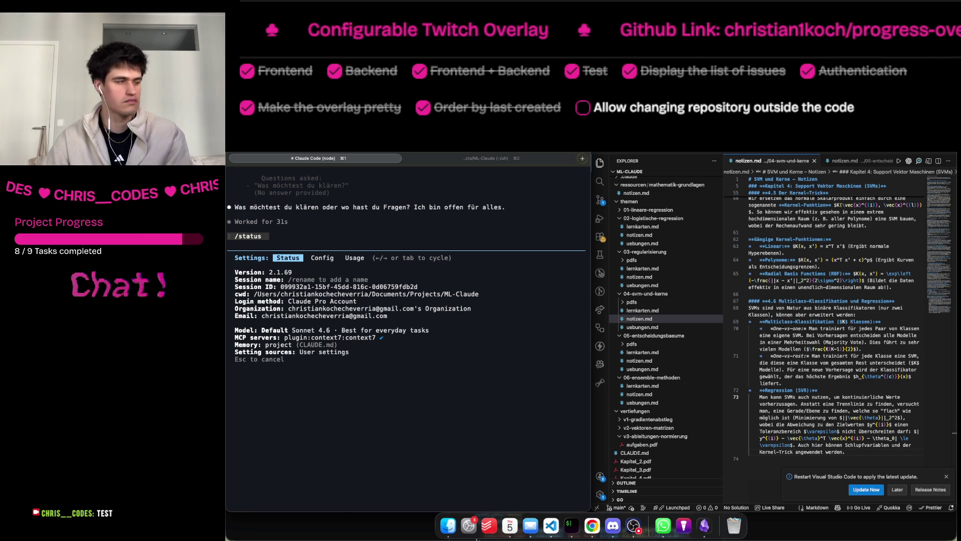
pyautogui.press('Escape')
pyautogui.write('/')
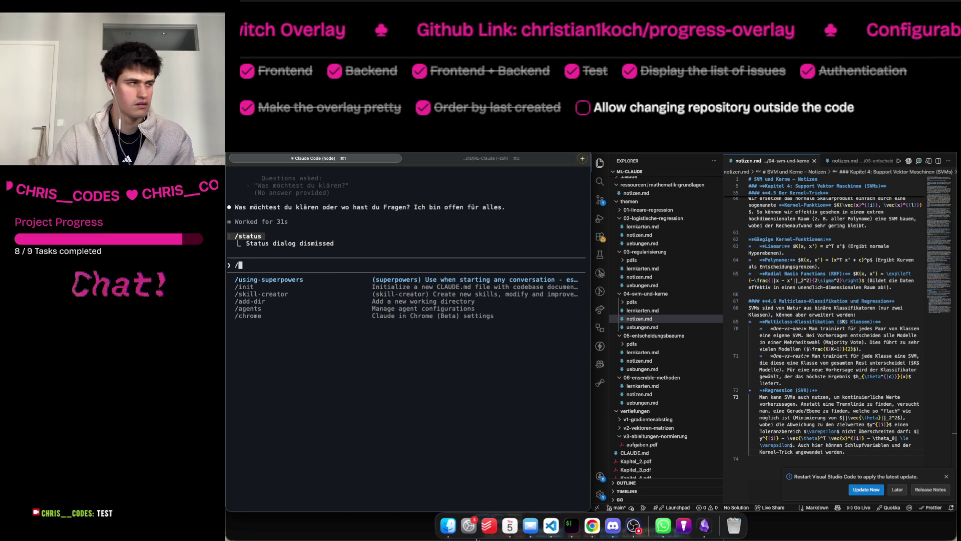
# Switch the session model to '2. Opus' (claude-opus-4-6) via /model.
pyautogui.press('Down')
pyautogui.press('Down')
pyautogui.press('Down')
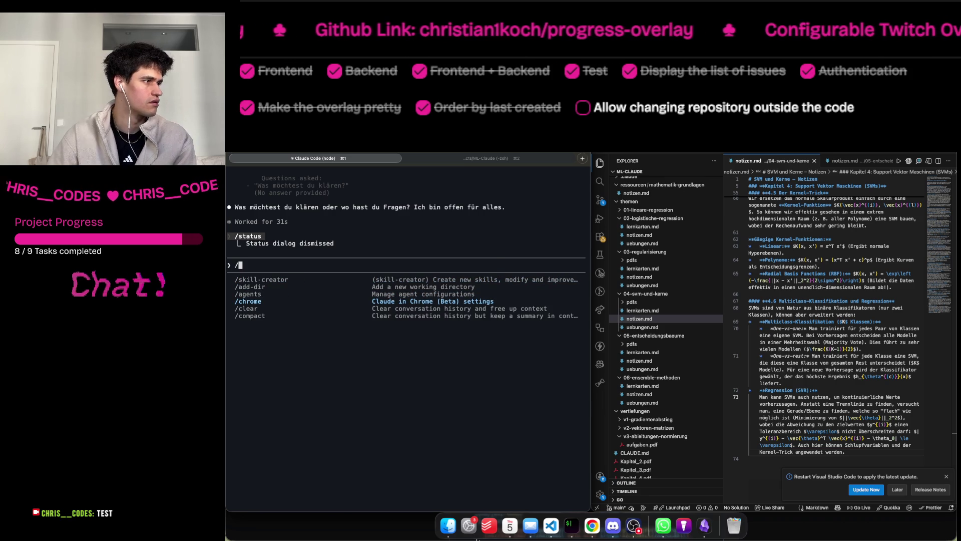
pyautogui.press('Down')
pyautogui.press('Down')
pyautogui.press('Down')
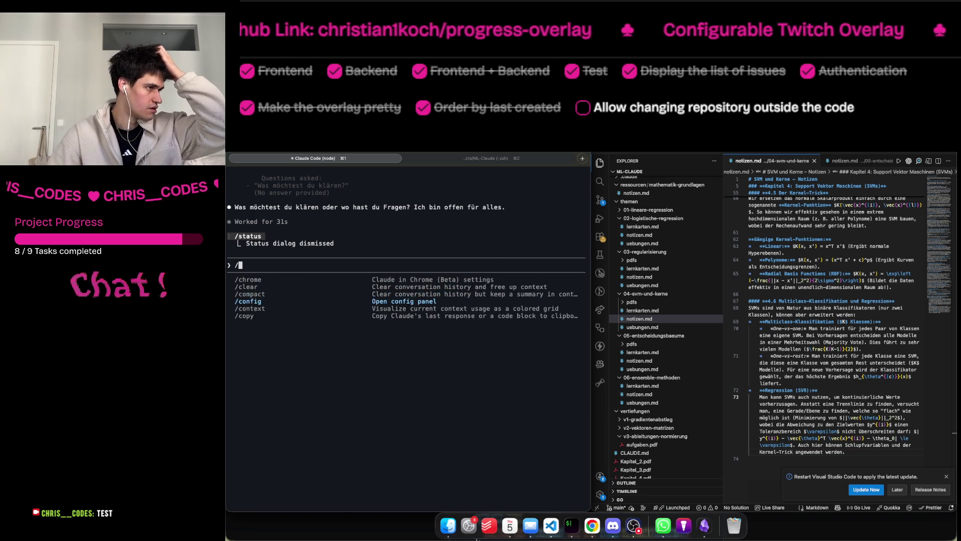
pyautogui.press('Down')
pyautogui.press('Down')
pyautogui.press('Down')
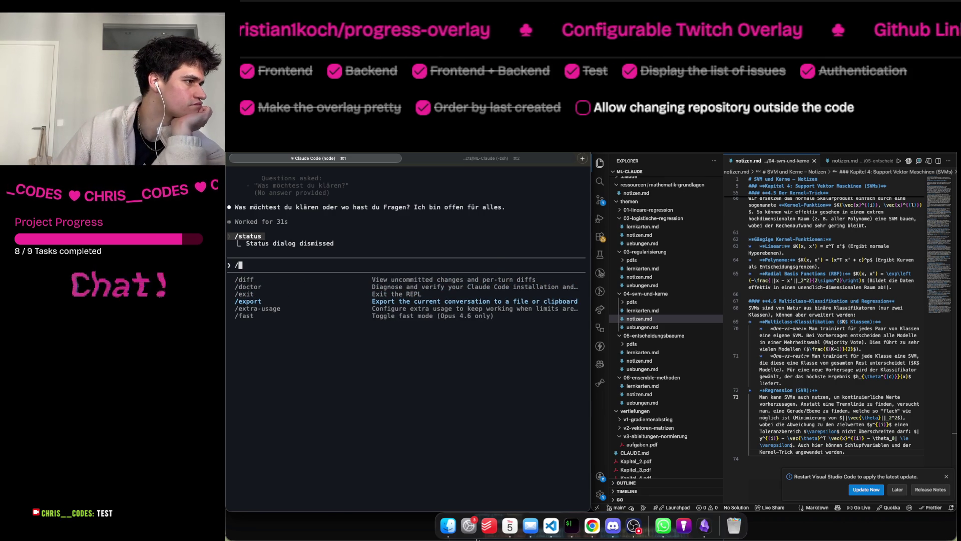
pyautogui.press('Down')
pyautogui.press('Down')
pyautogui.press('Down')
pyautogui.press('Down')
pyautogui.press('Down')
pyautogui.press('Down')
pyautogui.press('Down')
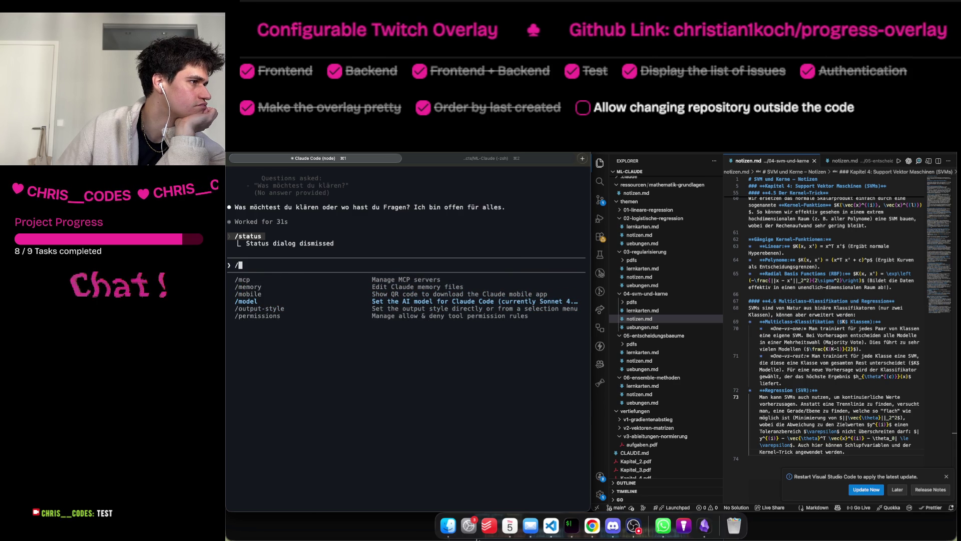
pyautogui.press('Return')
pyautogui.press('Down')
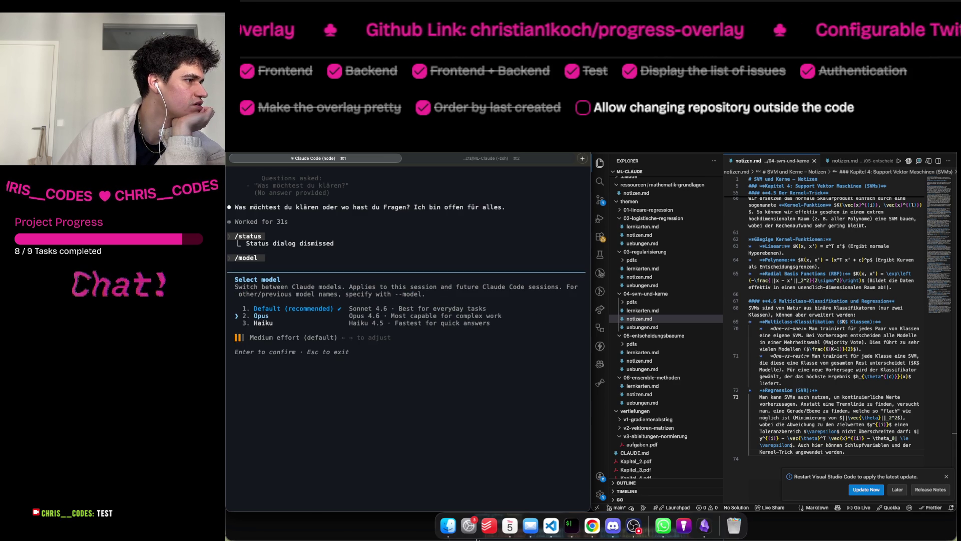
pyautogui.press('Return')
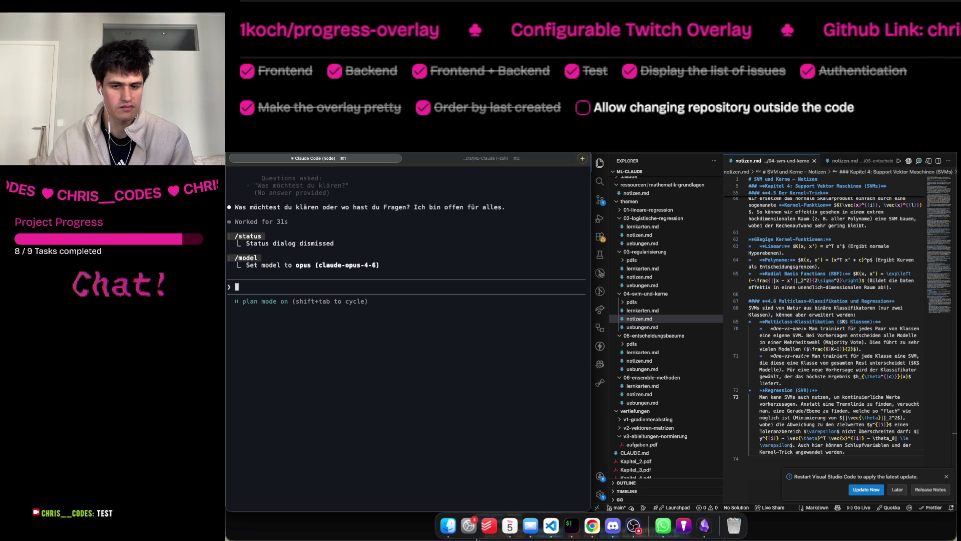
# Start a German prompt asking Claude to go through all topics and list the maths basics.
pyautogui.write('s')
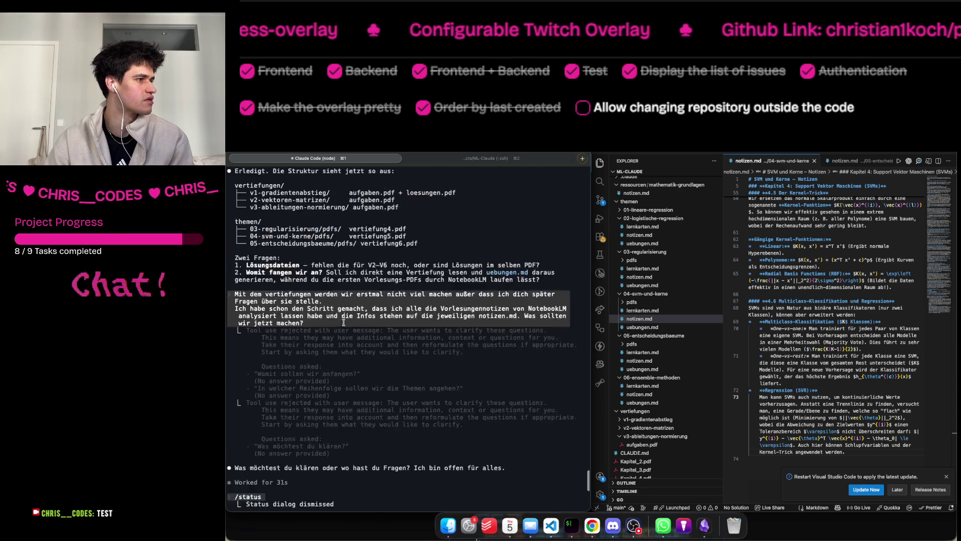
pyautogui.press('BackSpace')
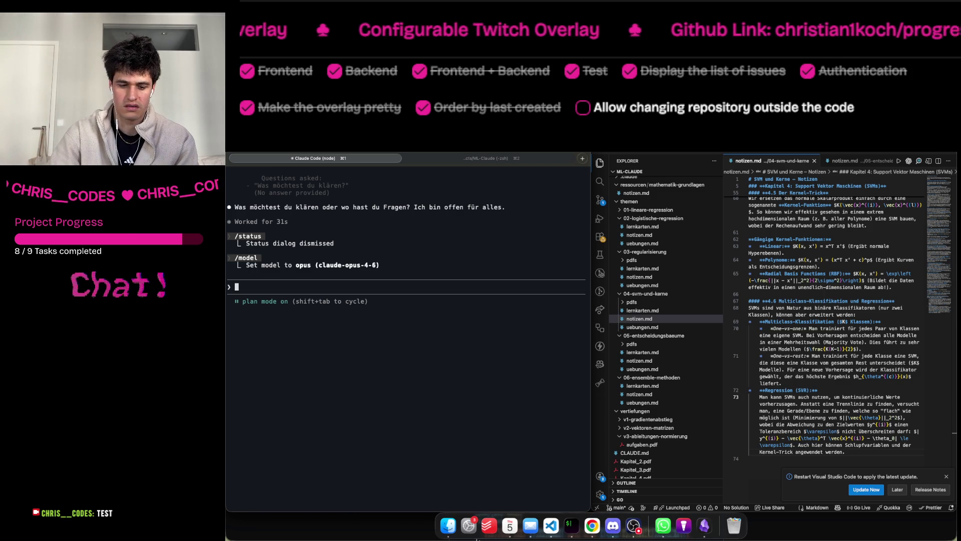
pyautogui.write('Gehe dur')
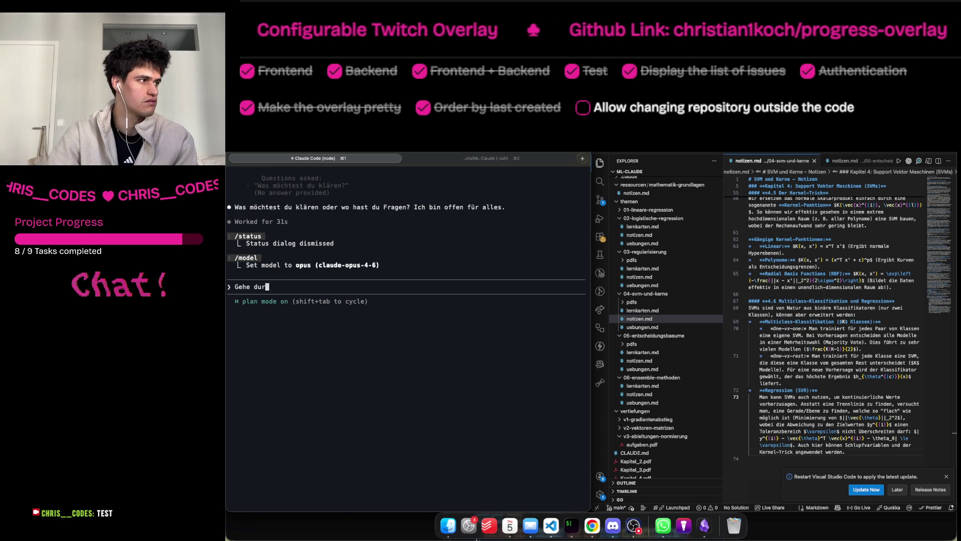
pyautogui.write('ch alle die Theme')
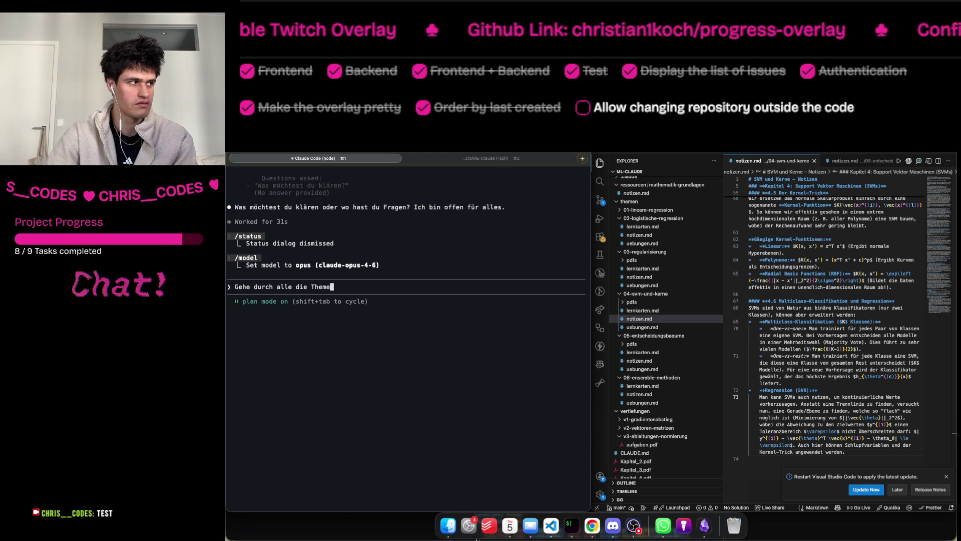
pyautogui.write('n und dan Samme')
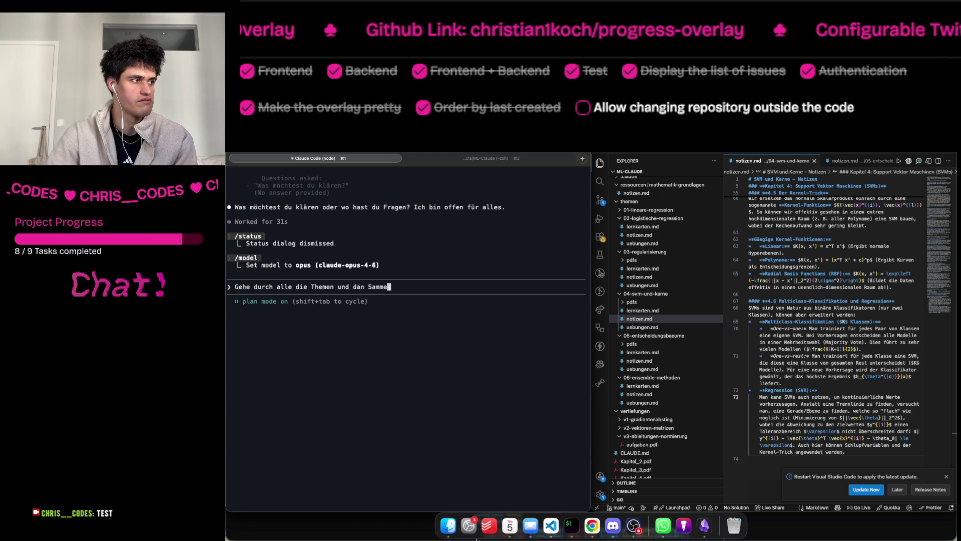
pyautogui.write('le eine')
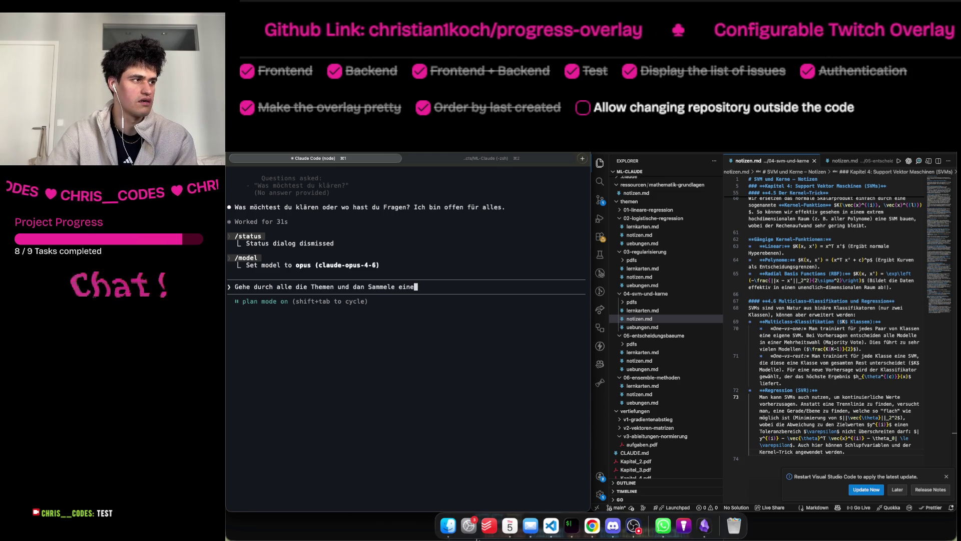
pyautogui.write(' Liste von M')
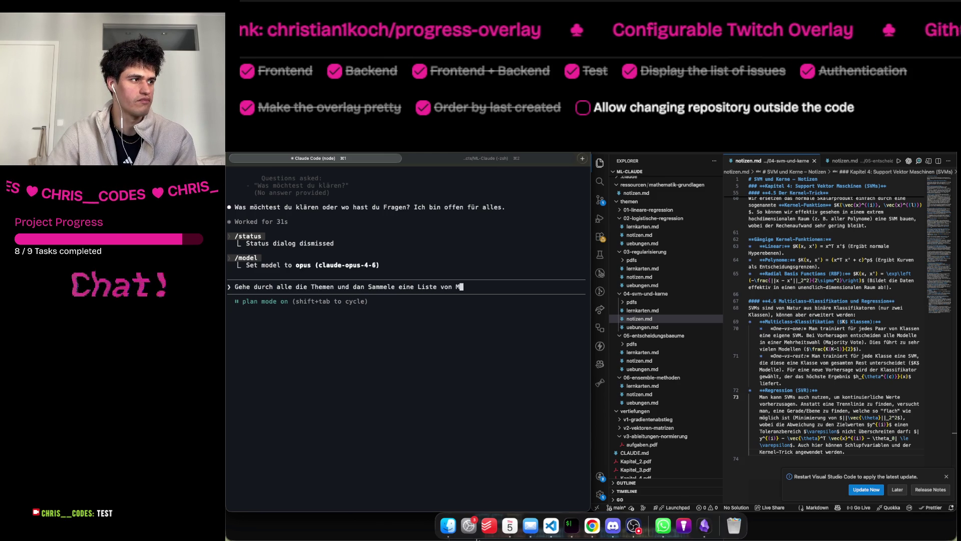
pyautogui.write('atematische')
# Finish and send the German request for the maths prerequisites, a quiz, and revision files, flashcards and exercises.
pyautogui.press('BackSpace')
pyautogui.write('n Grundlagen die ich kennen muss, um')
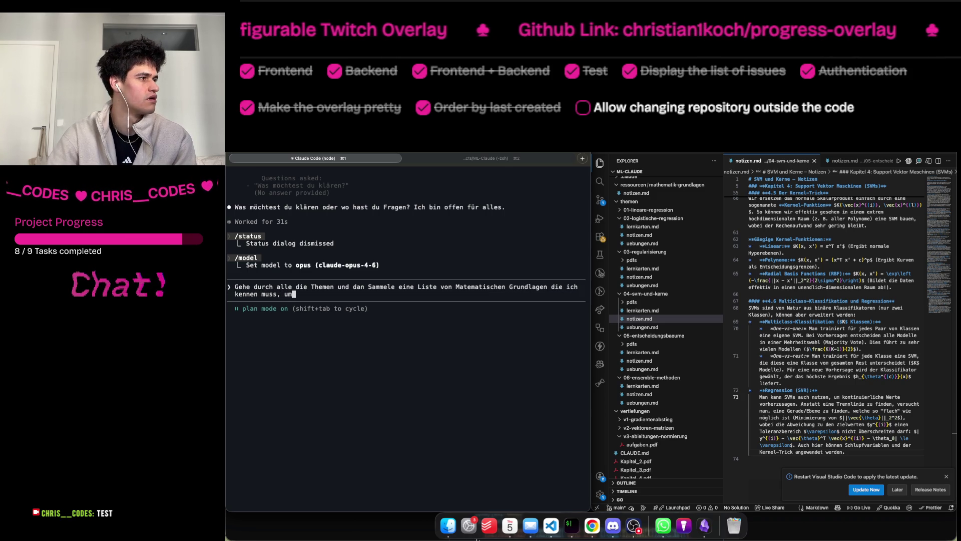
pyautogui.write(' diese ')
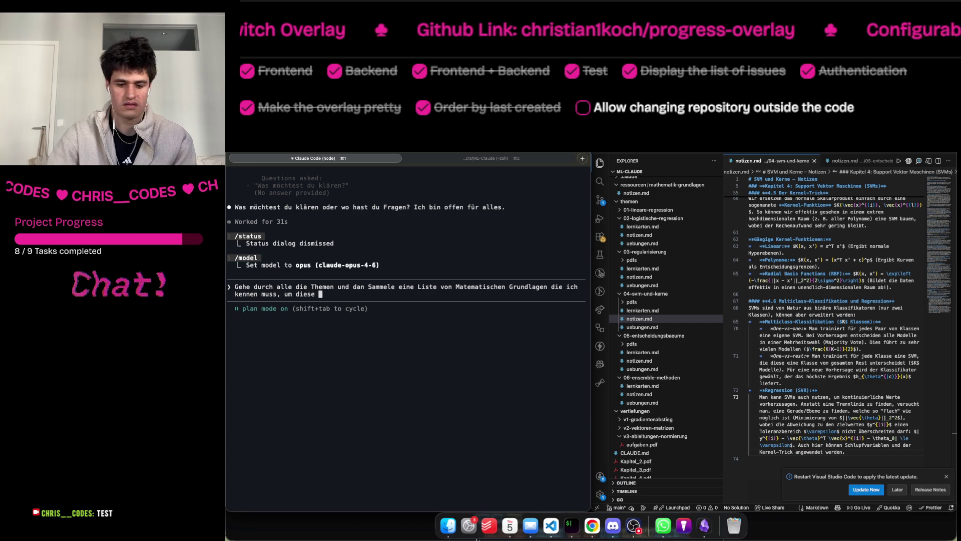
pyautogui.write('Themen zu ver')
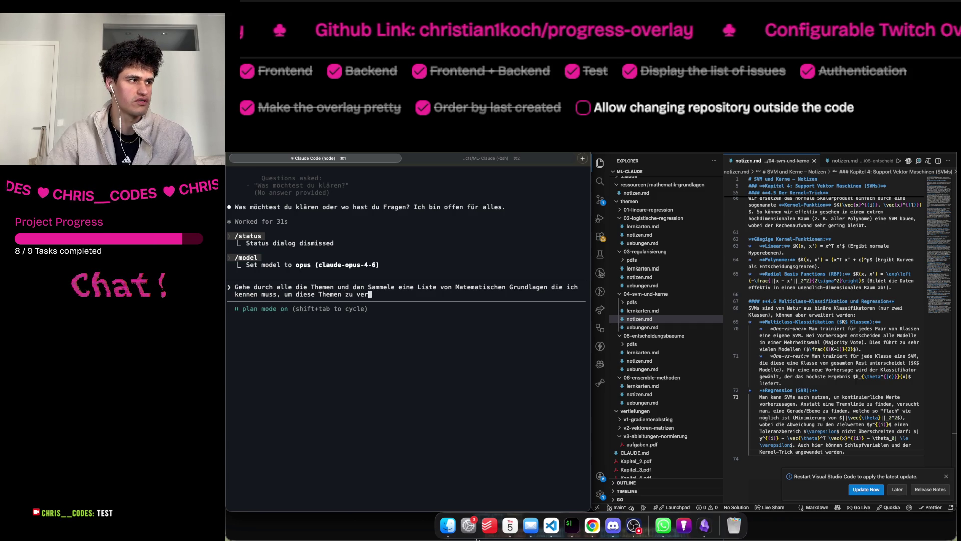
pyautogui.write('stehen bzw d')
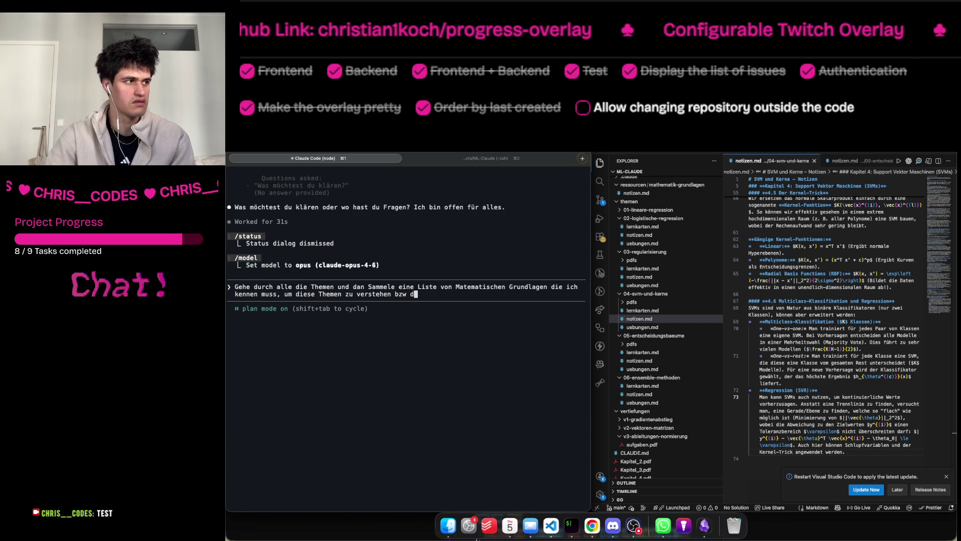
pyautogui.write('ie Aufgaben zu ')
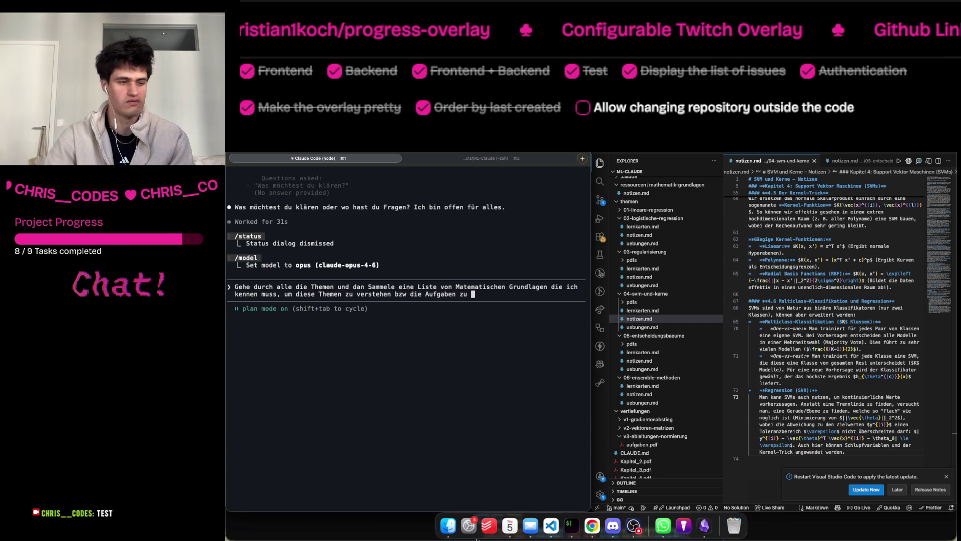
pyautogui.write('lösen.')
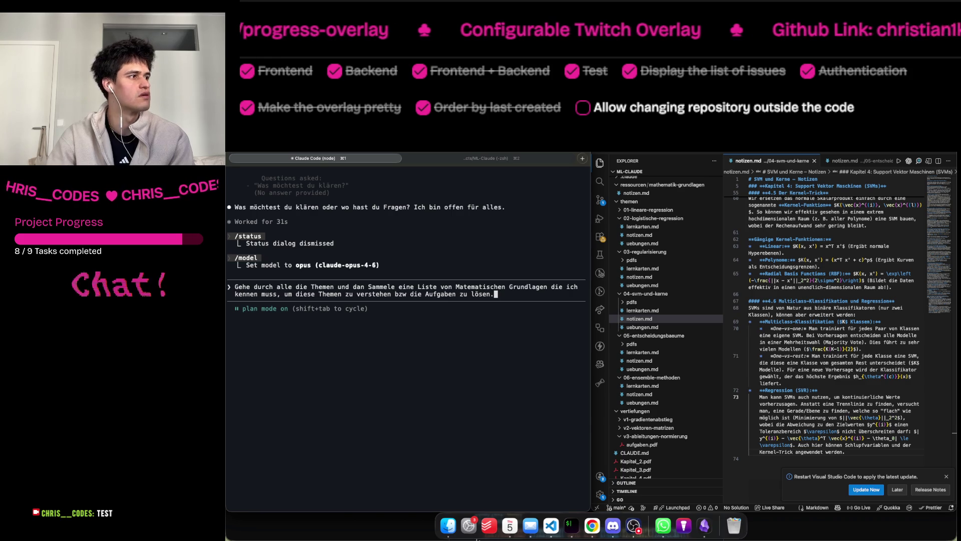
pyautogui.write(' Dann kann')
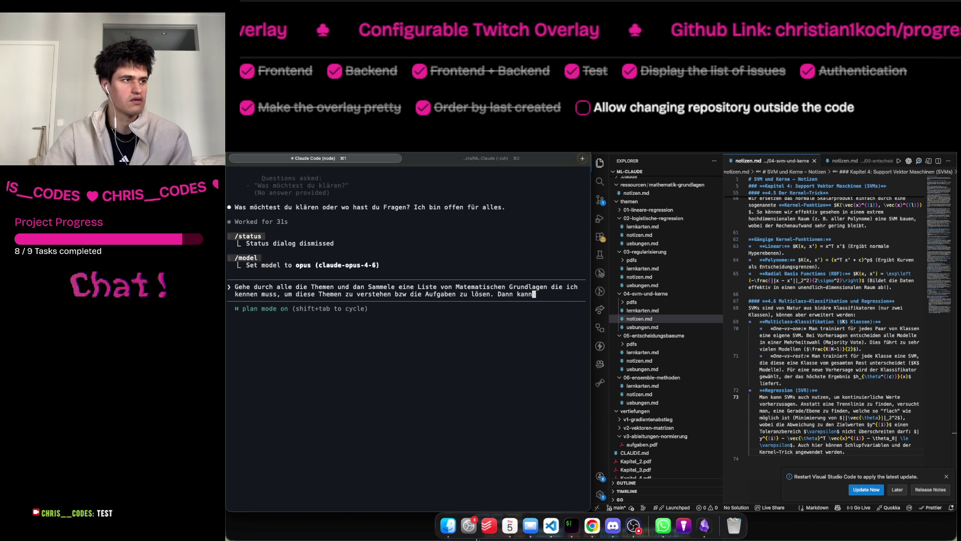
pyautogui.write('st du mich ')
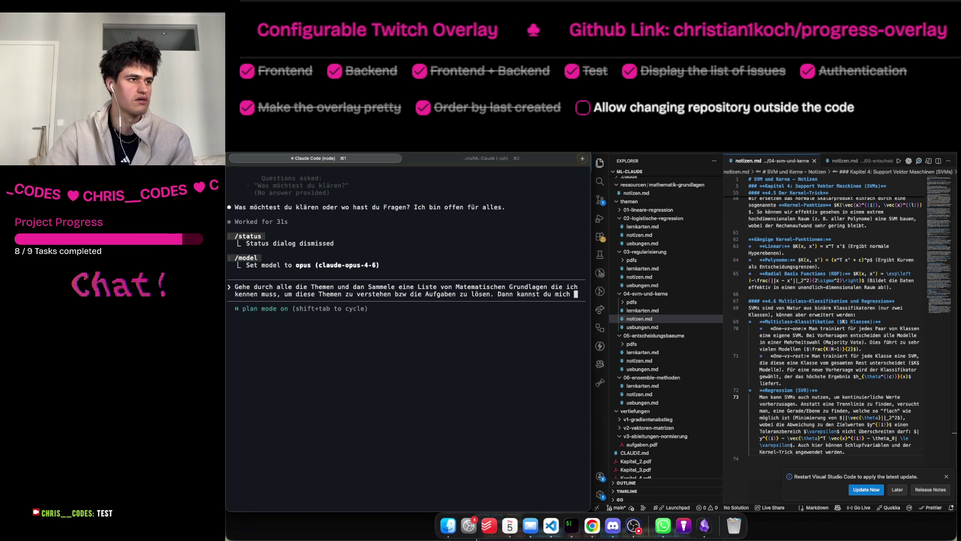
pyautogui.write('fragen w')
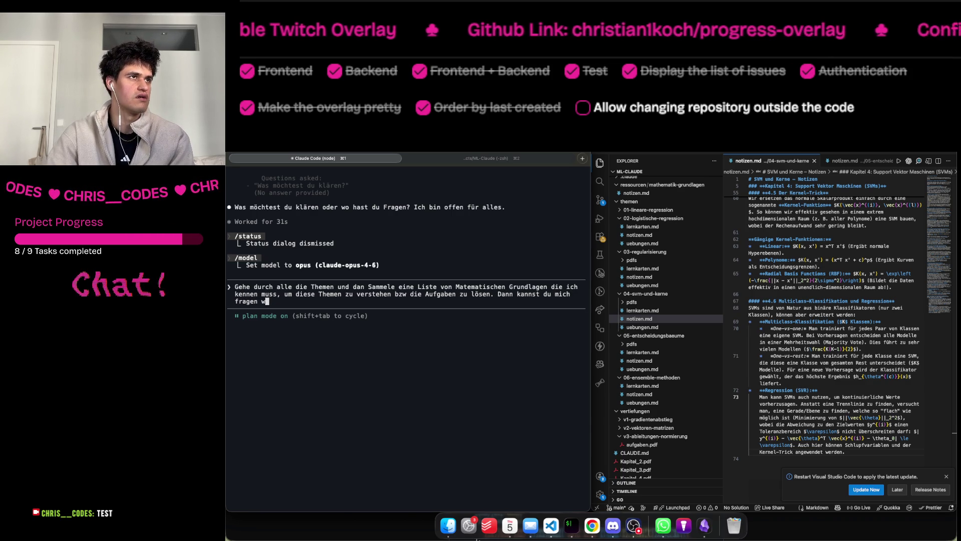
pyautogui.write('ir gut mit d')
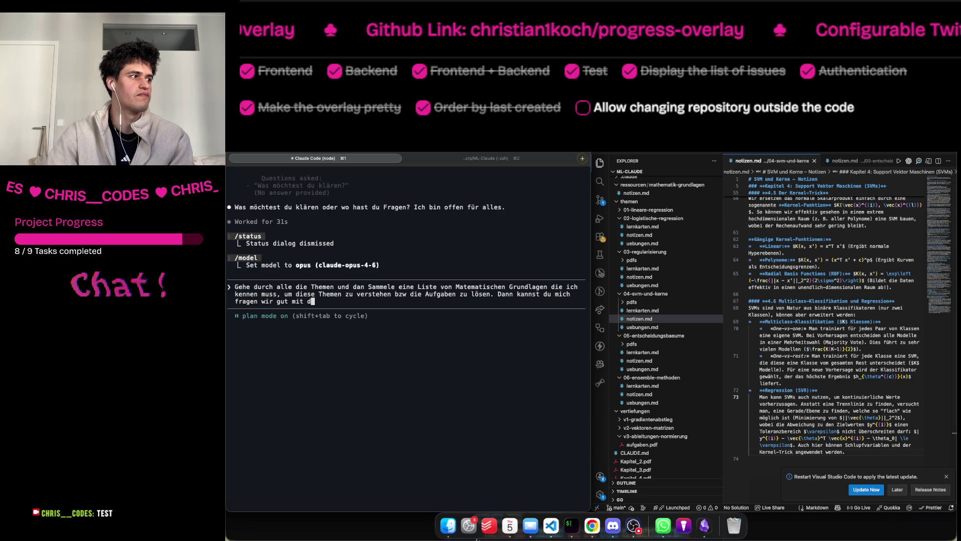
pyautogui.write('en The')
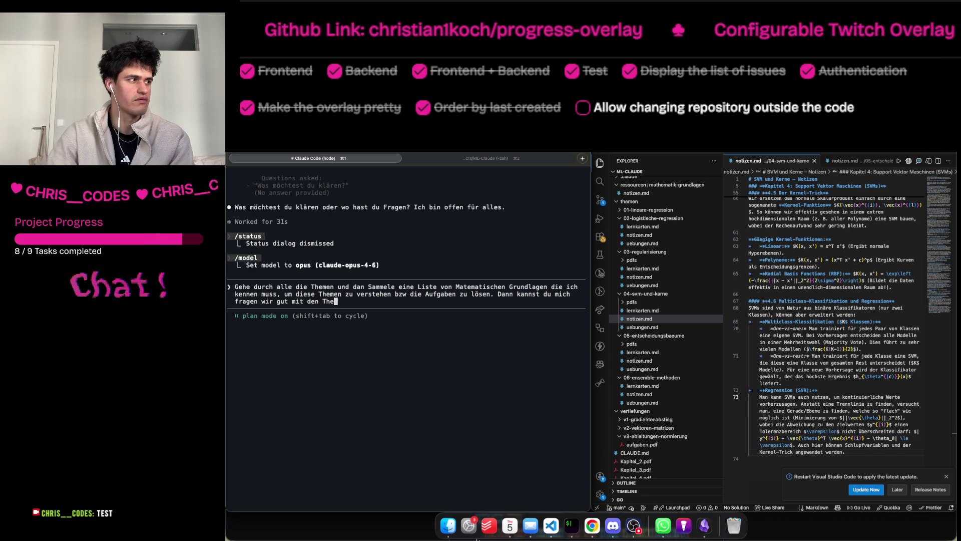
pyautogui.press('BackSpace')
pyautogui.press('BackSpace')
pyautogui.press('BackSpace')
pyautogui.write('ich ')
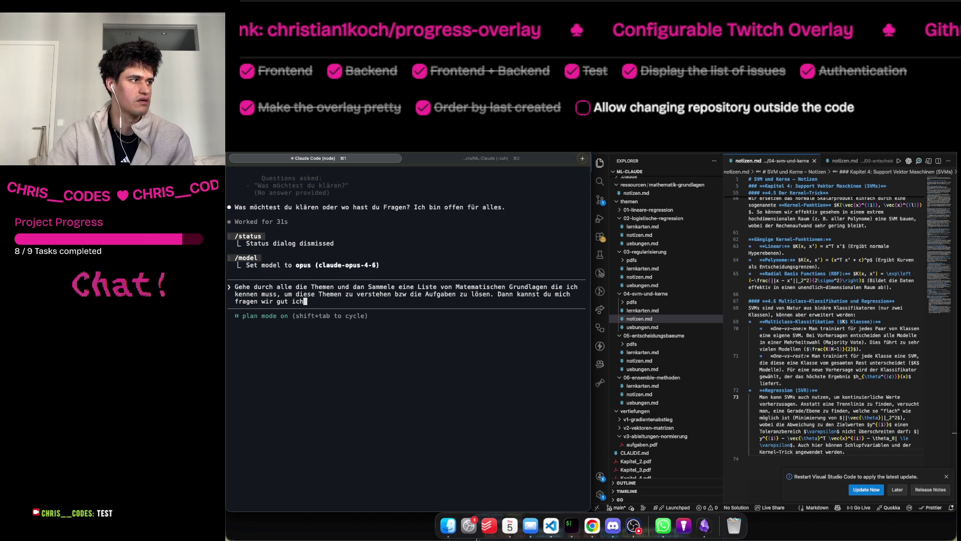
pyautogui.write('mit den Themen a')
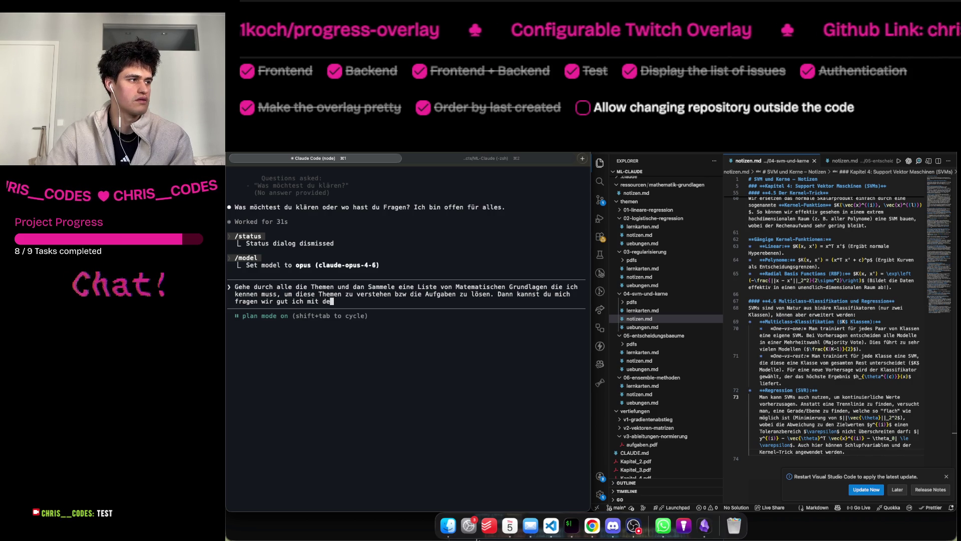
pyautogui.write('uskenn')
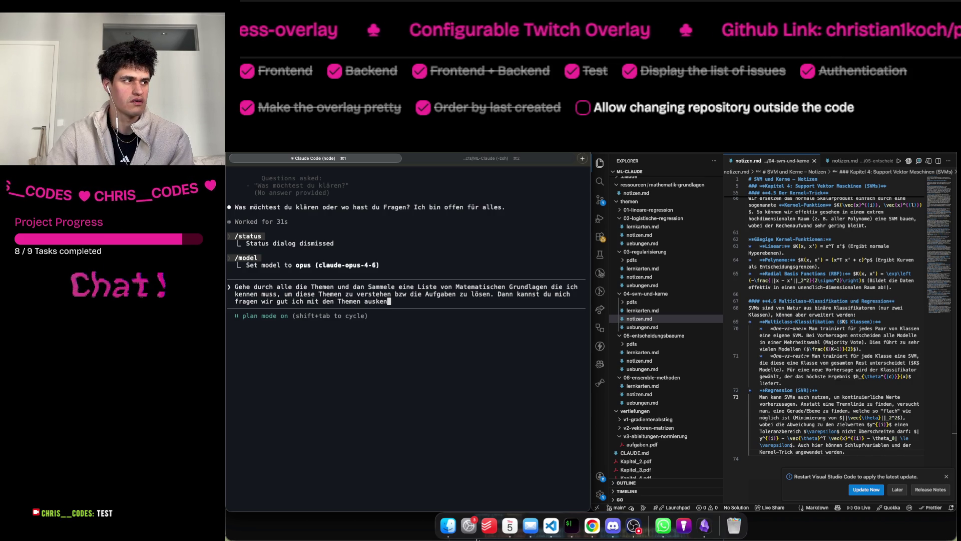
pyautogui.write('e und können')
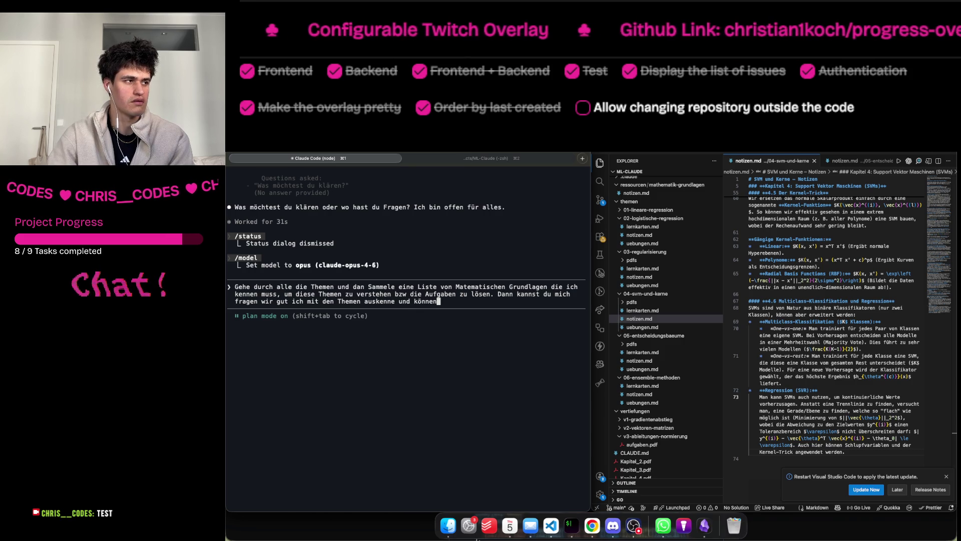
pyautogui.write(' wir dann auch manche ')
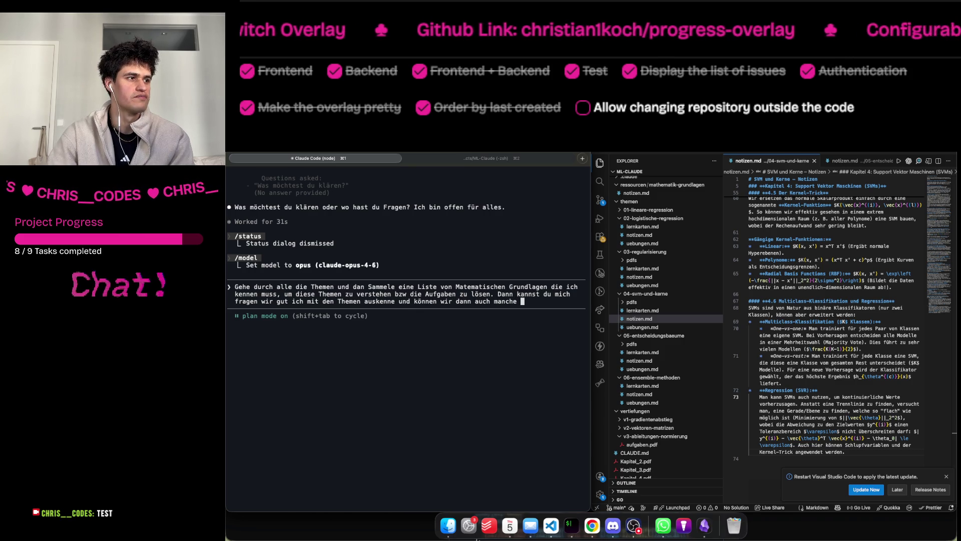
pyautogui.write('Wieder')
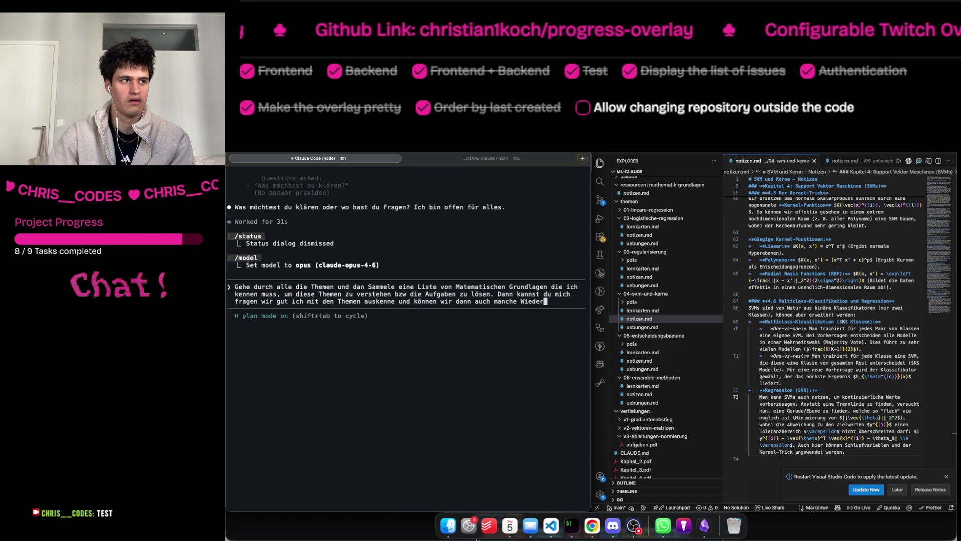
pyautogui.write('holungen da')
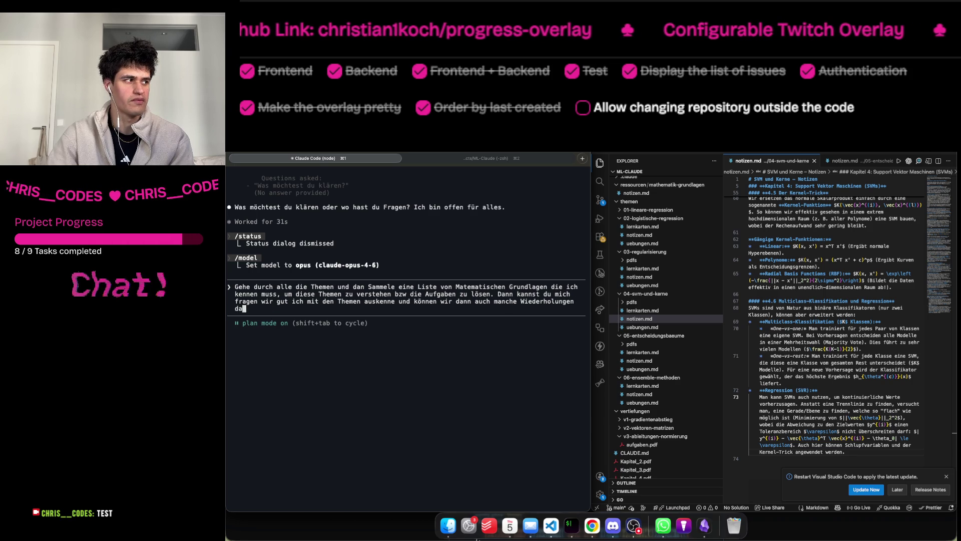
pyautogui.write('teien er')
pyautogui.write('/lernkart')
pyautogui.write('en/')
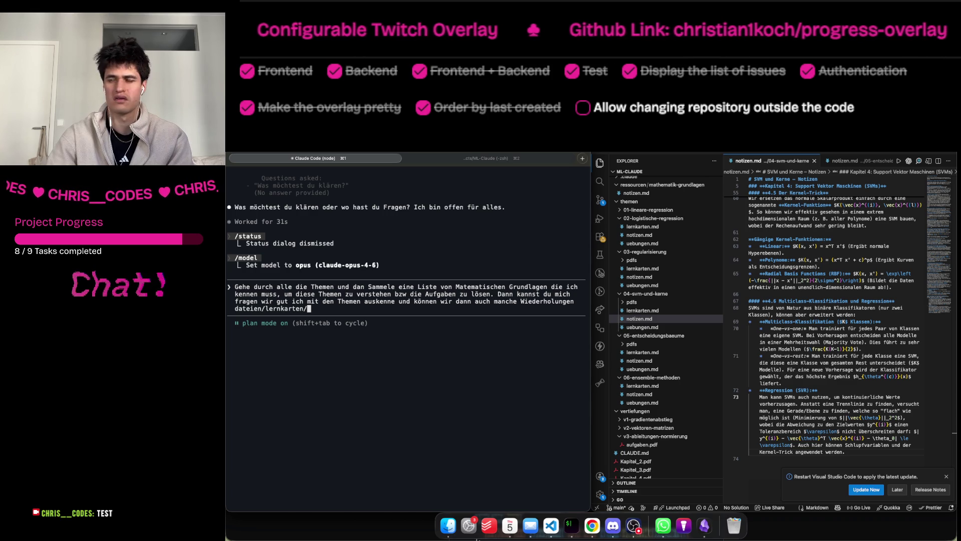
pyautogui.write('aufgaben erstellen.')
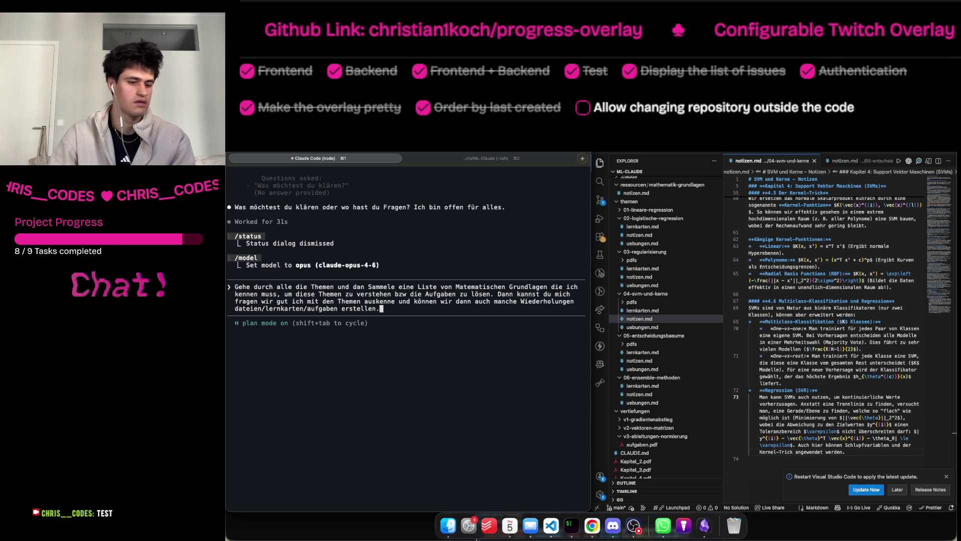
pyautogui.press('Return')
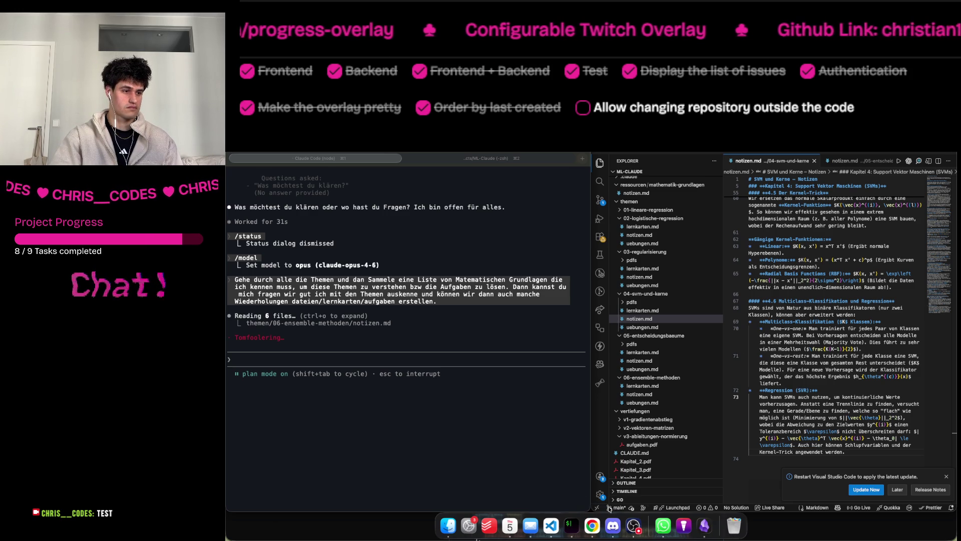
pyautogui.click(597, 526)
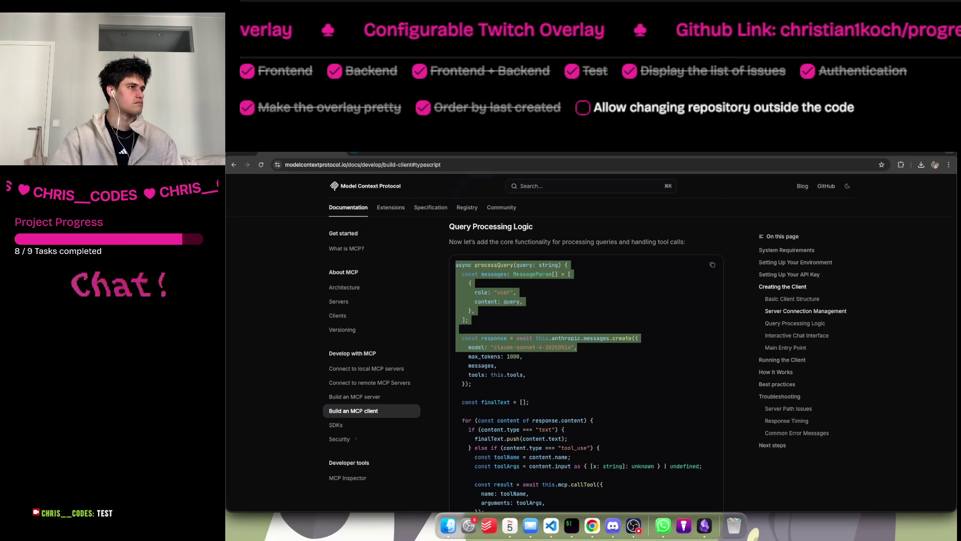
# Load YouTube in a new Chrome tab, then return to the MCP 'Build an MCP client' docs.
pyautogui.click(356, 151)
pyautogui.write('youtube.com')
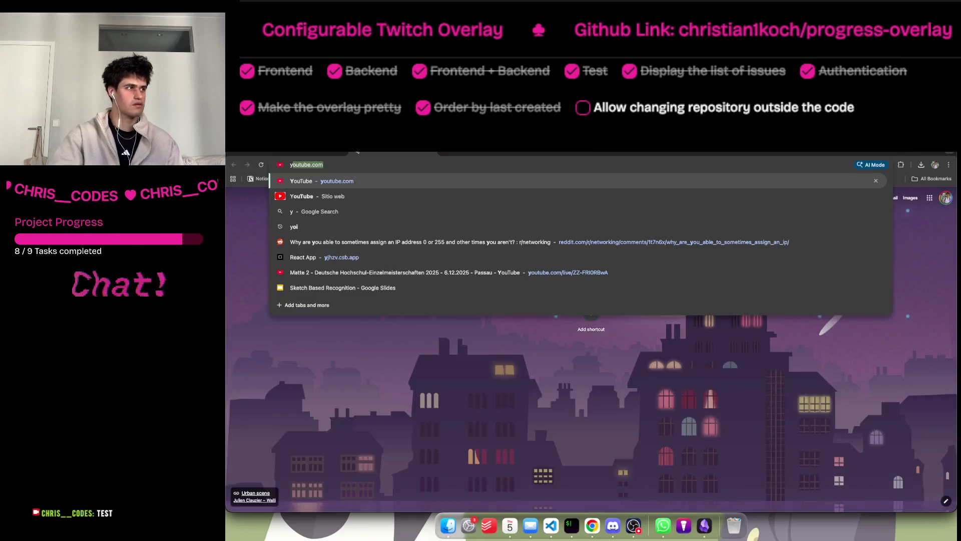
pyautogui.press('Return')
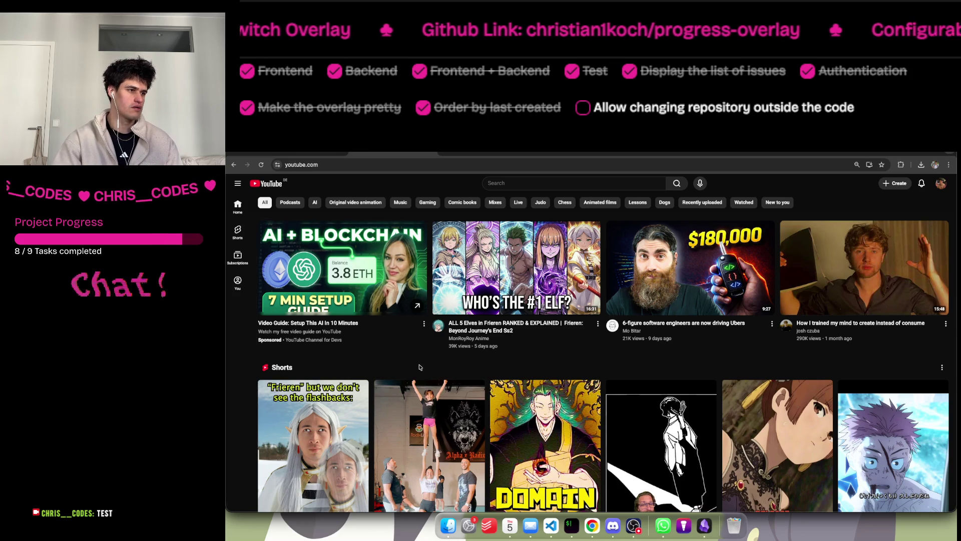
pyautogui.moveTo(544, 436)
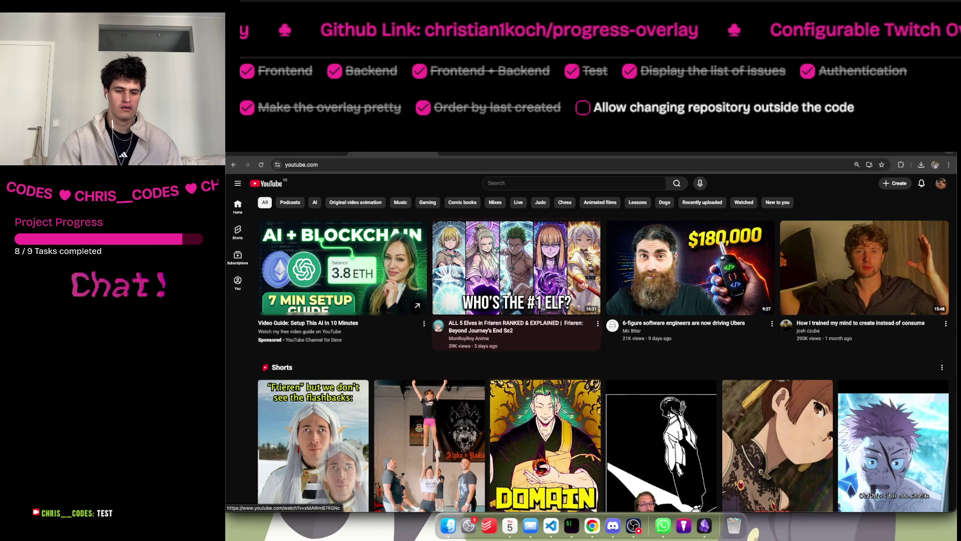
pyautogui.moveTo(572, 317)
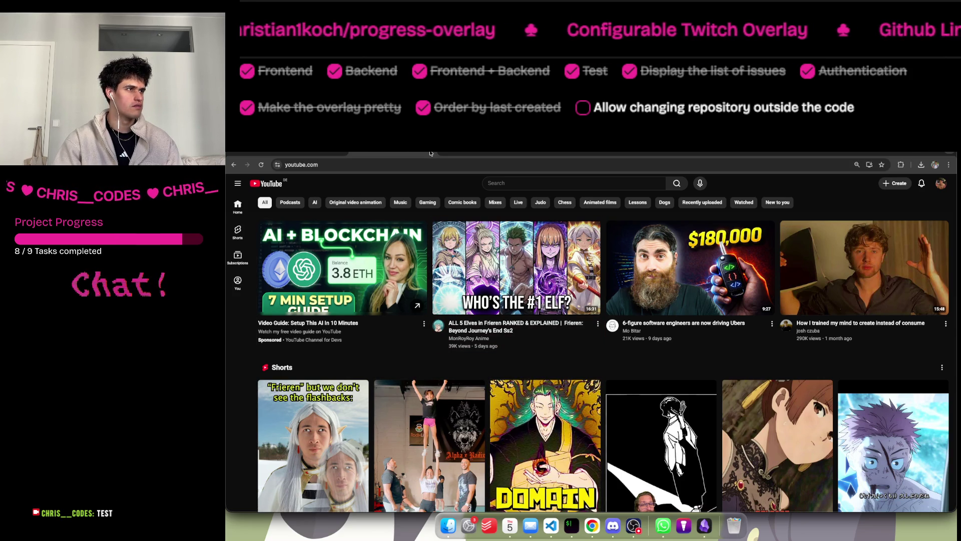
pyautogui.click(430, 153)
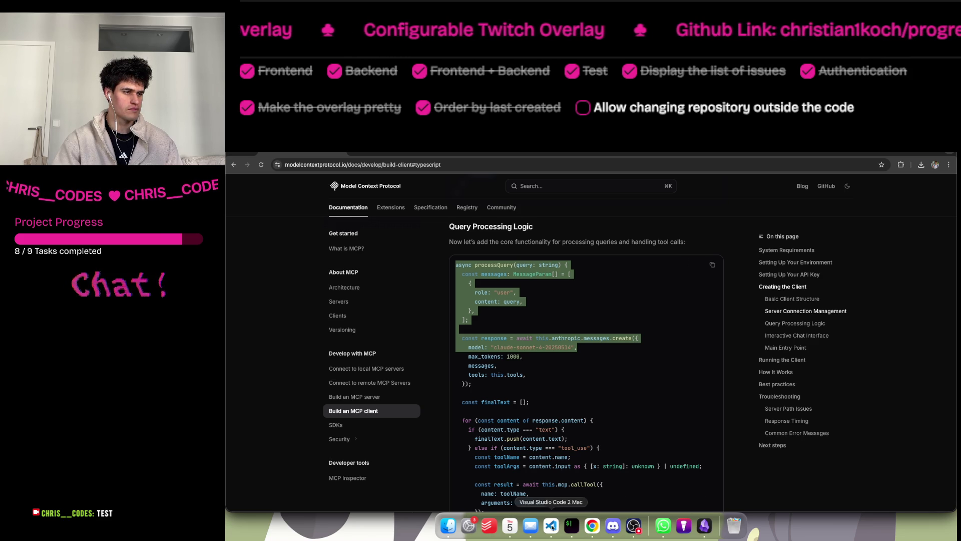
pyautogui.click(573, 528)
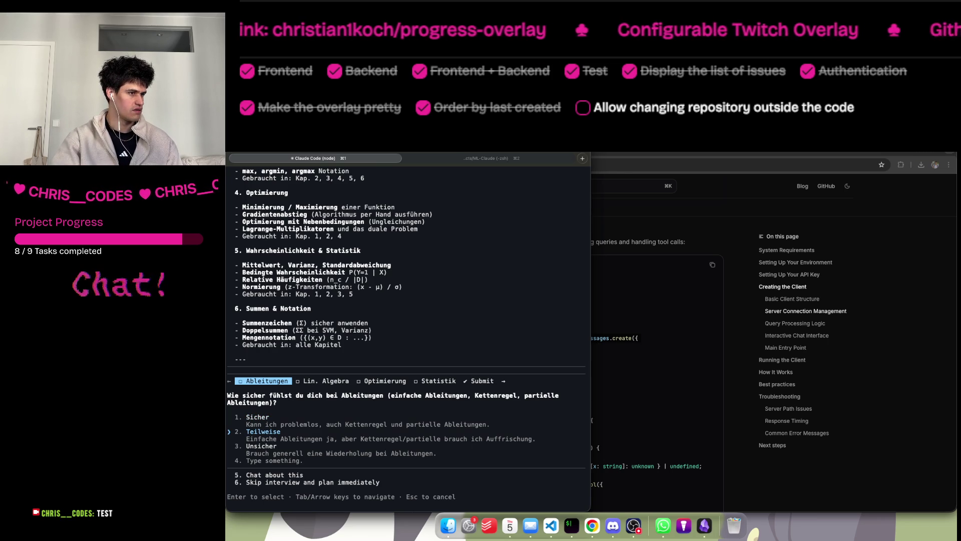
# Answer that derivatives and linear algebra both need a refresher ('Auffrischung brauche ich auf jeden Fall').
pyautogui.press('Down')
pyautogui.press('Down')
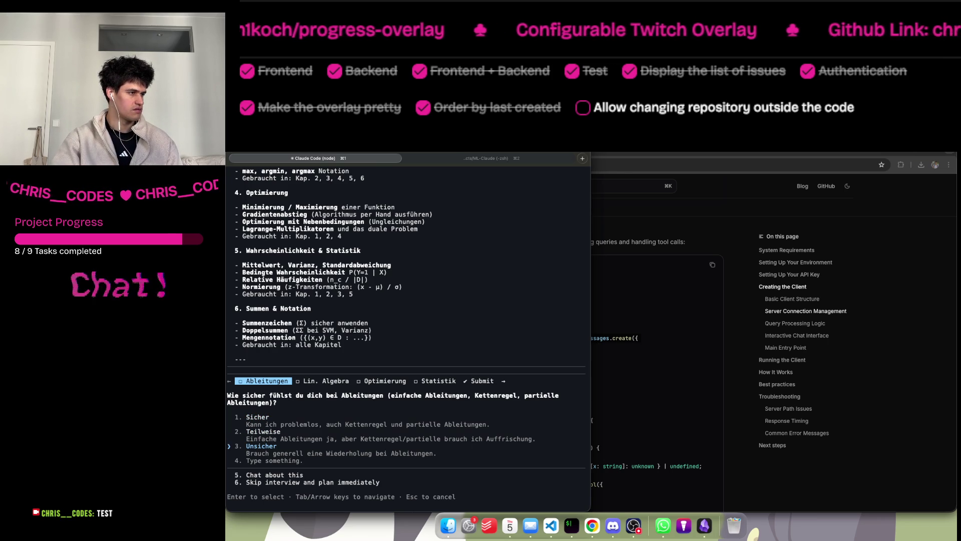
pyautogui.write('Ich wa')
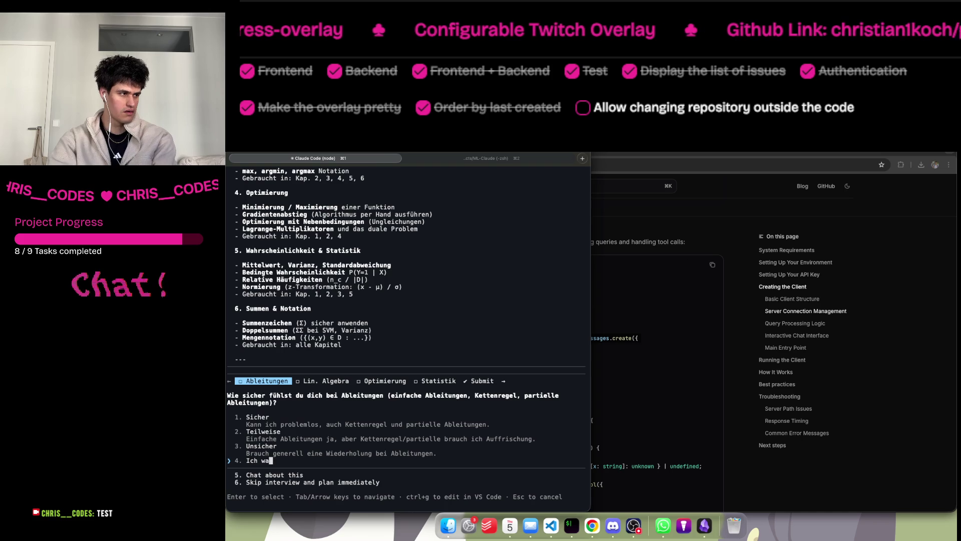
pyautogui.write('r gut aber auff')
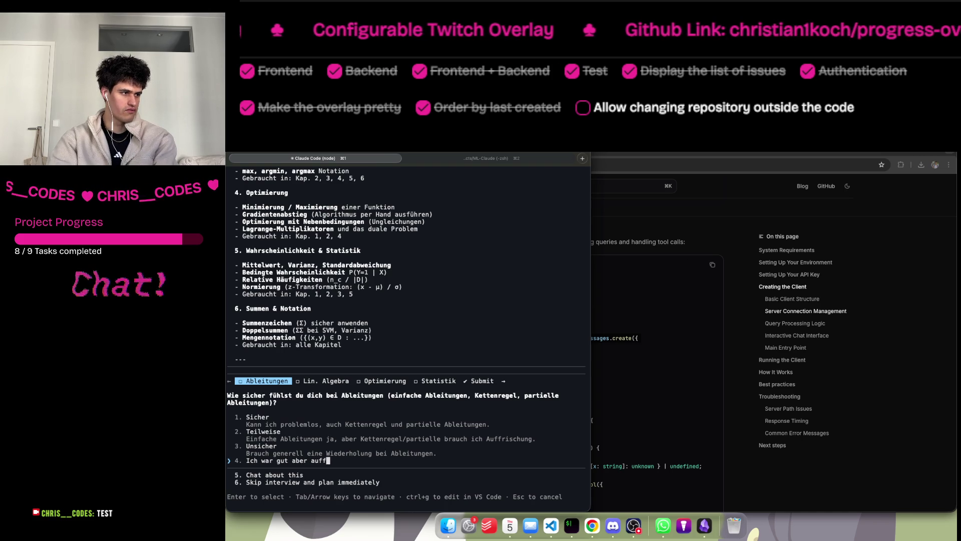
pyautogui.write('rischung brauche')
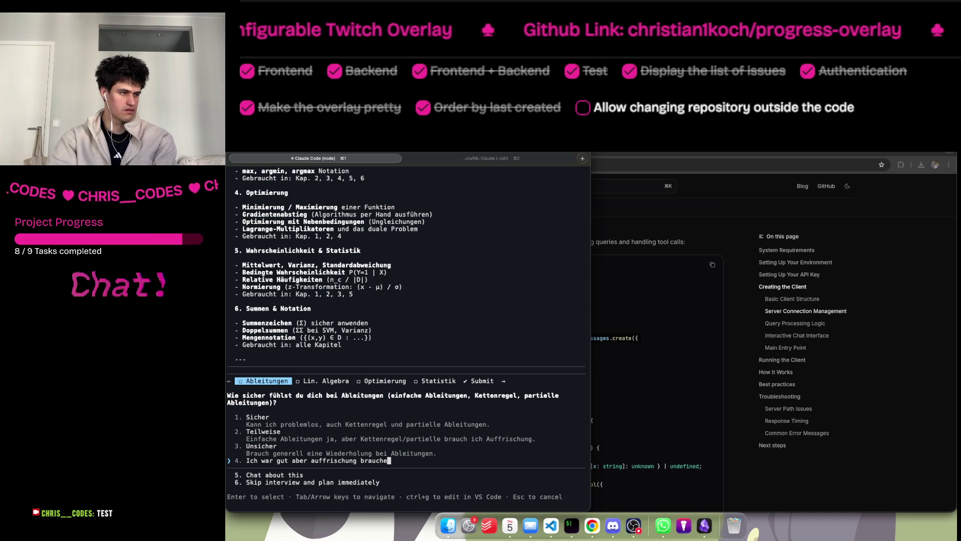
pyautogui.write(' ich auf jeden Fall')
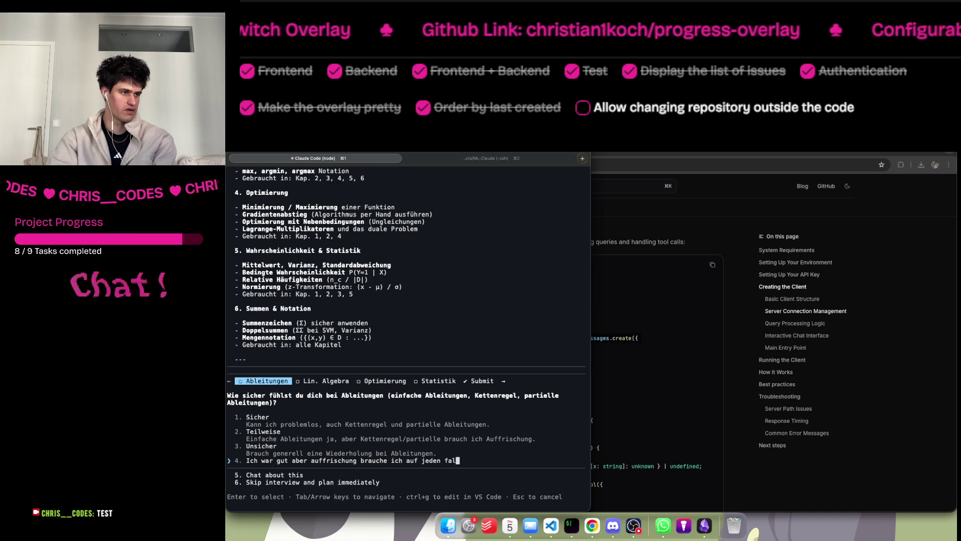
pyautogui.press('Return')
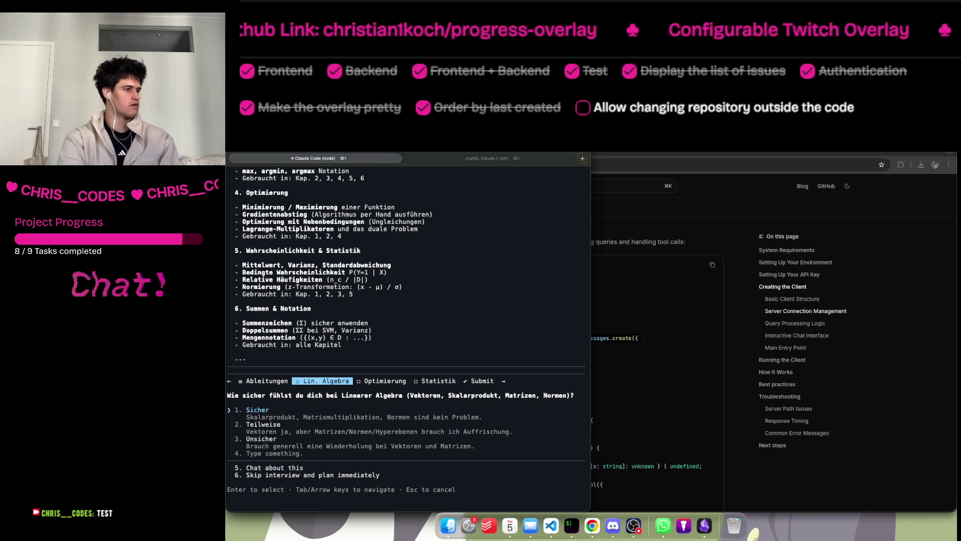
pyautogui.press('Down')
pyautogui.press('Down')
pyautogui.press('Down')
pyautogui.write('Auffrischung brauche ich auf jeden fall')
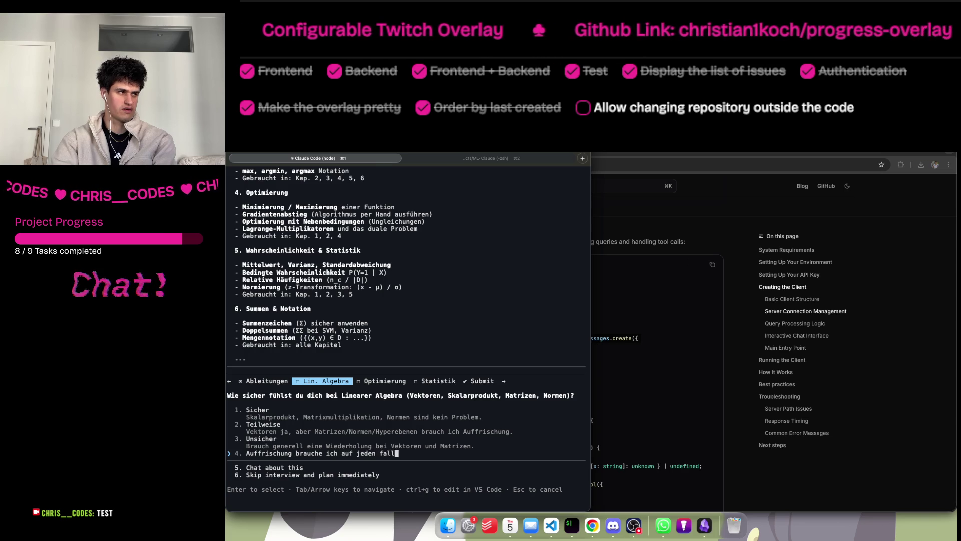
pyautogui.press('Return')
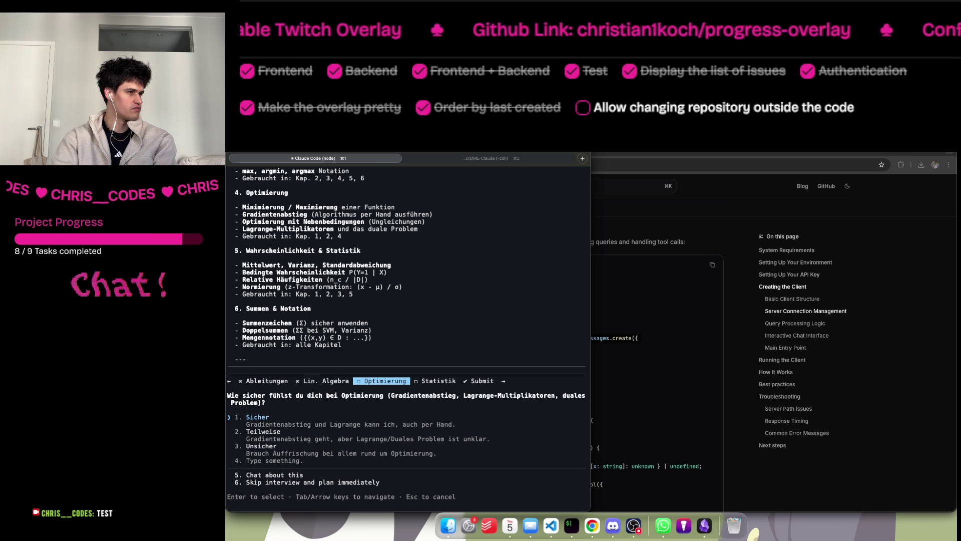
# Answer 'Keine Ahnung über Optimierung' and 'Keine Ahnung über Wahrscheinlichkeit.', then open the review.
pyautogui.press('Down')
pyautogui.press('Down')
pyautogui.press('Down')
pyautogui.write('Kei')
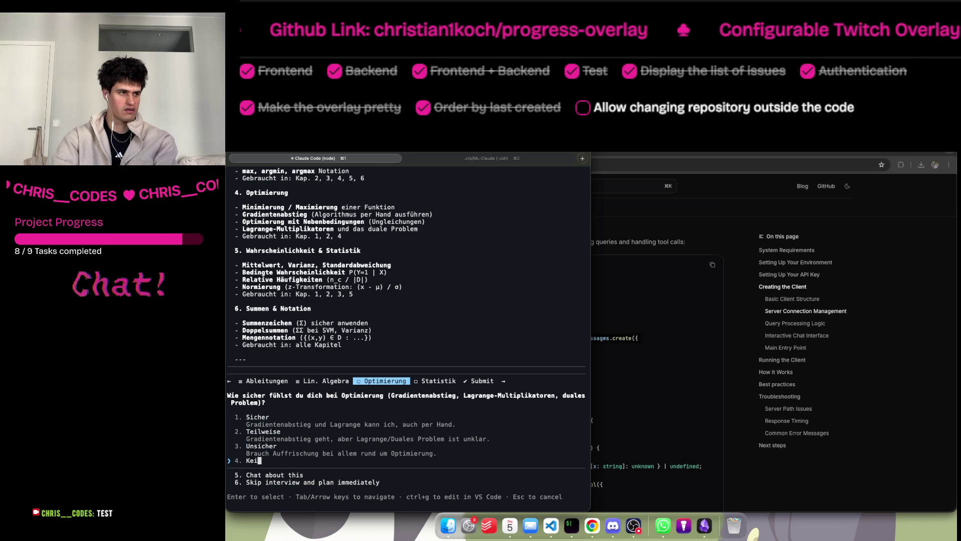
pyautogui.write('ne Ahnung übe')
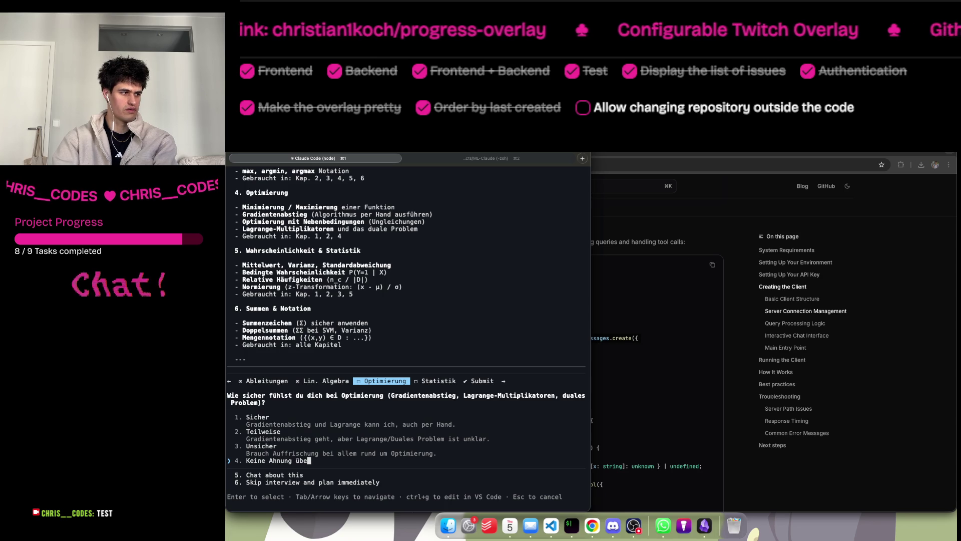
pyautogui.write('r Optimierung')
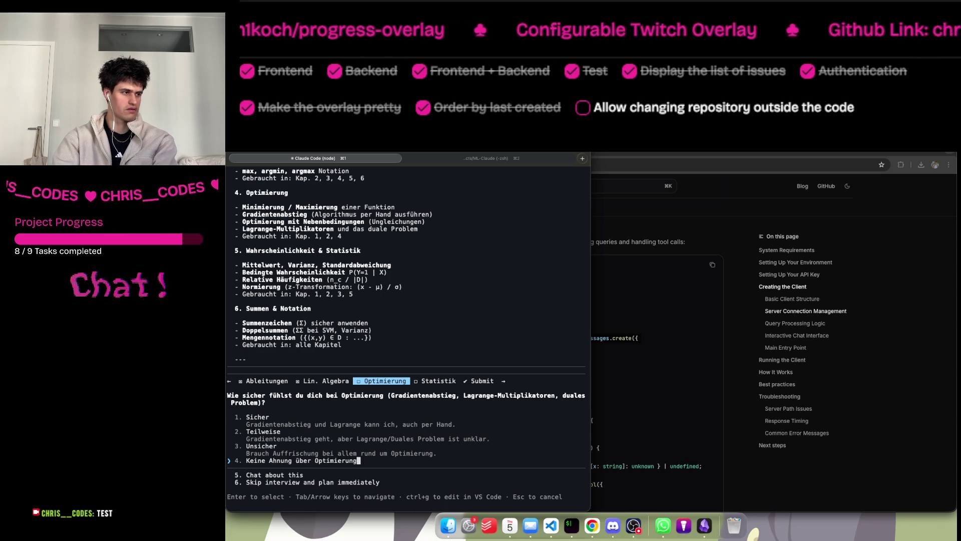
pyautogui.press('Return')
pyautogui.press('Down')
pyautogui.press('Down')
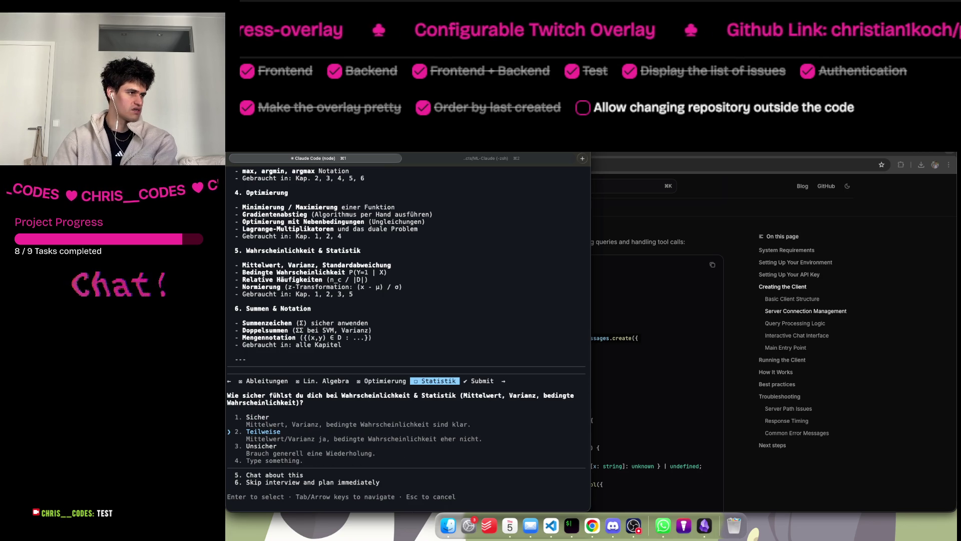
pyautogui.press('Down')
pyautogui.write('Keine Ahnung über Wahrsci')
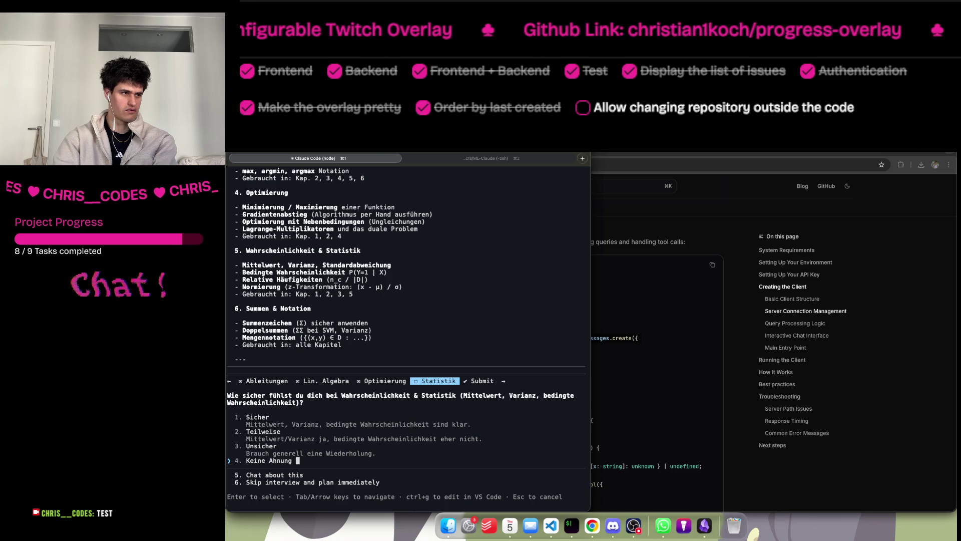
pyautogui.press('BackSpace')
pyautogui.press('BackSpace')
pyautogui.write('he')
pyautogui.press('BackSpace')
pyautogui.press('BackSpace')
pyautogui.write('cheinlichkeit.')
pyautogui.press('Return')
pyautogui.press('Return')
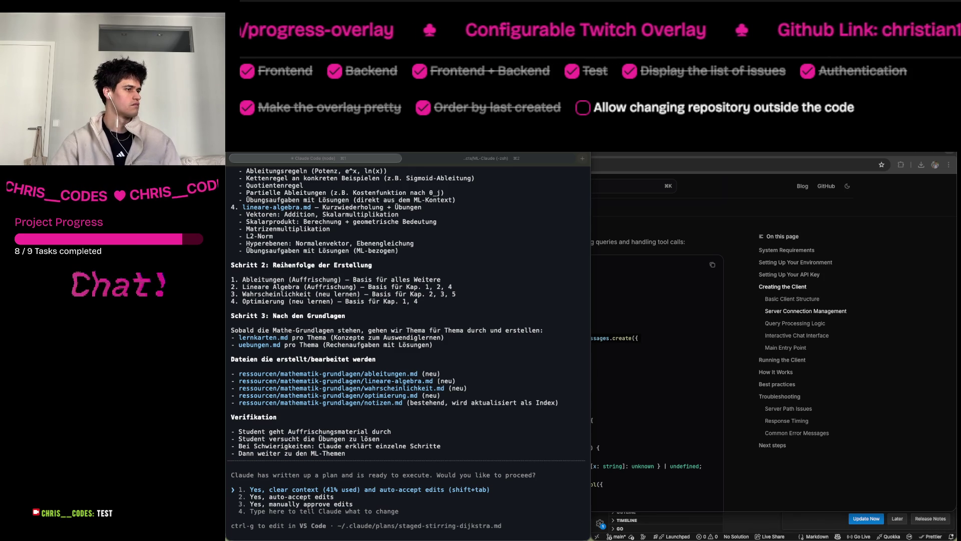
# Wait for the plan: wahrscheinlichkeit.md and optimierung.md high priority, ableitungen.md and lineare-algebra.md medium.
pyautogui.click(543, 411)
pyautogui.scroll(5, 543, 412)
pyautogui.scroll(9, 543, 411)
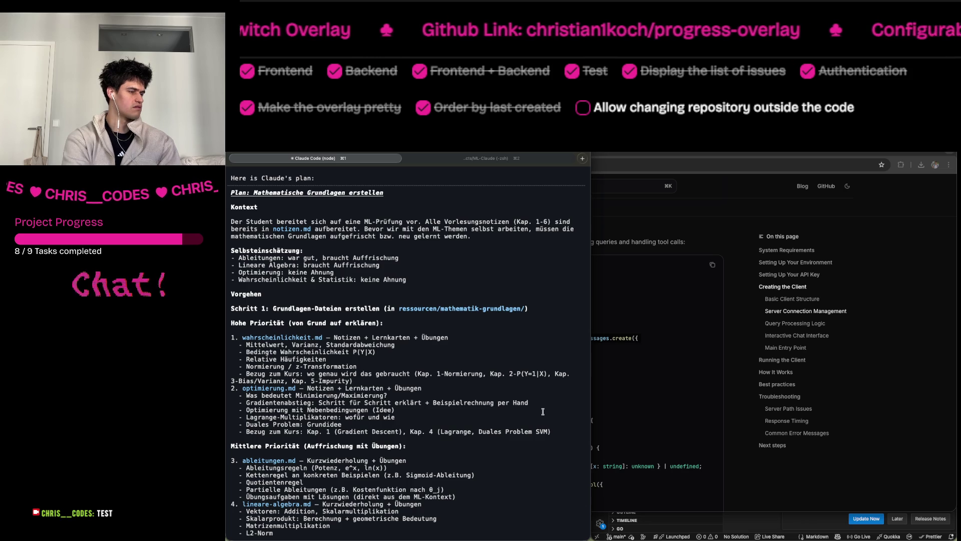
pyautogui.scroll(-5, 305, 435)
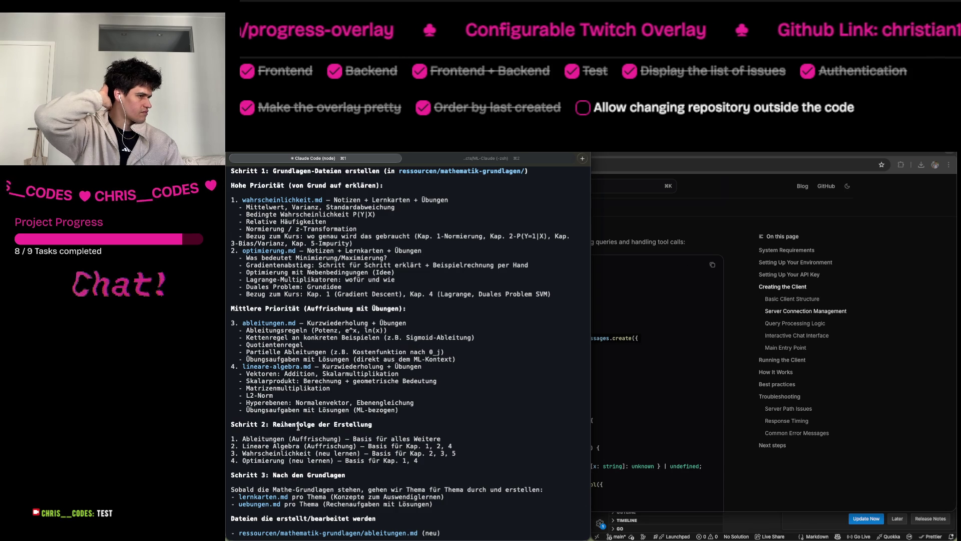
pyautogui.scroll(-2, 298, 427)
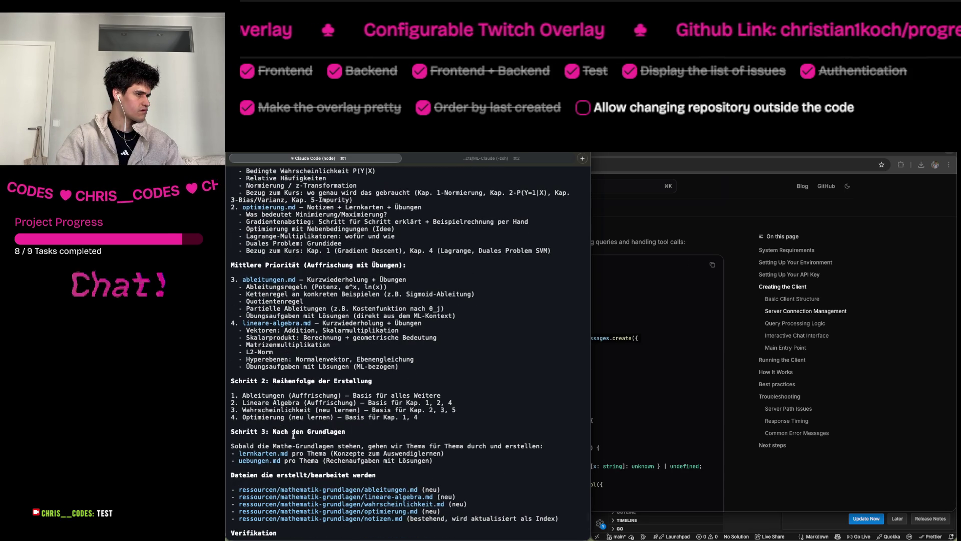
pyautogui.scroll(-3, 297, 437)
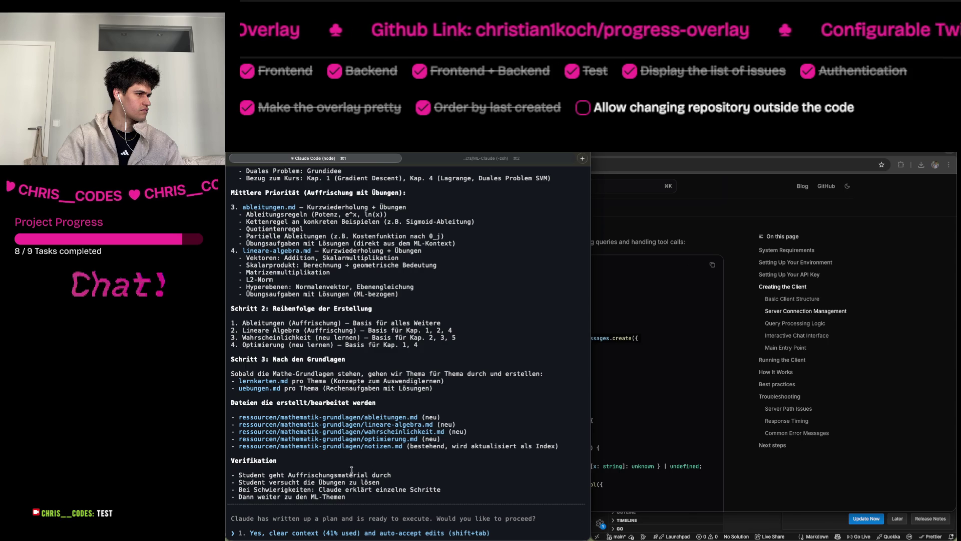
pyautogui.scroll(-2, 333, 464)
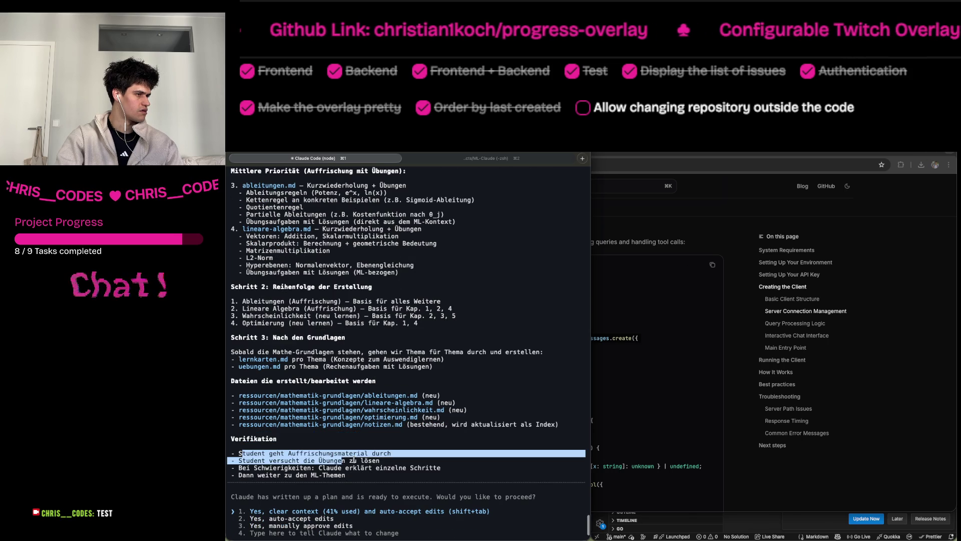
pyautogui.moveTo(242, 454); pyautogui.dragTo(376, 463)
pyautogui.scroll(-1, 376, 462)
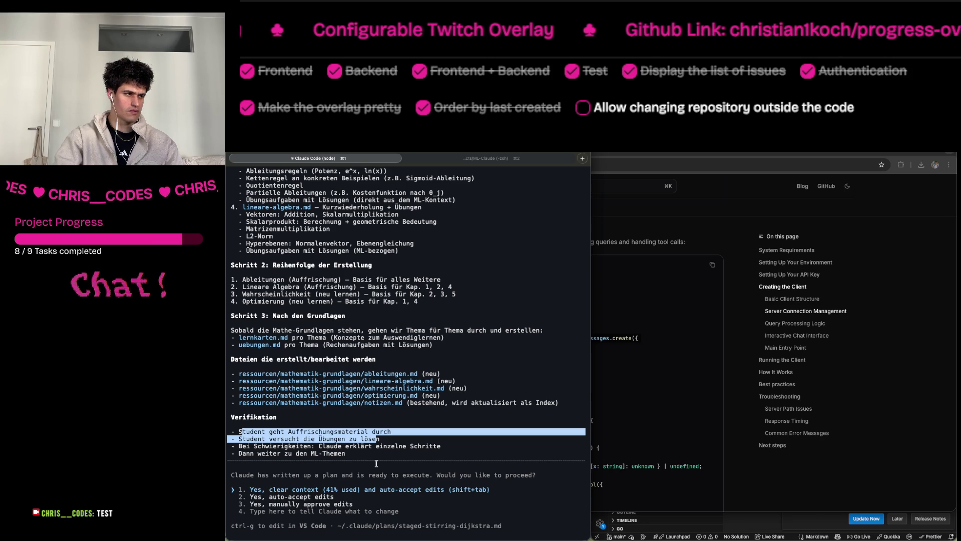
# Approve the plan with 'Yes, clear context and auto-accept edits' and begin drafting a follow-up message.
pyautogui.press('2')
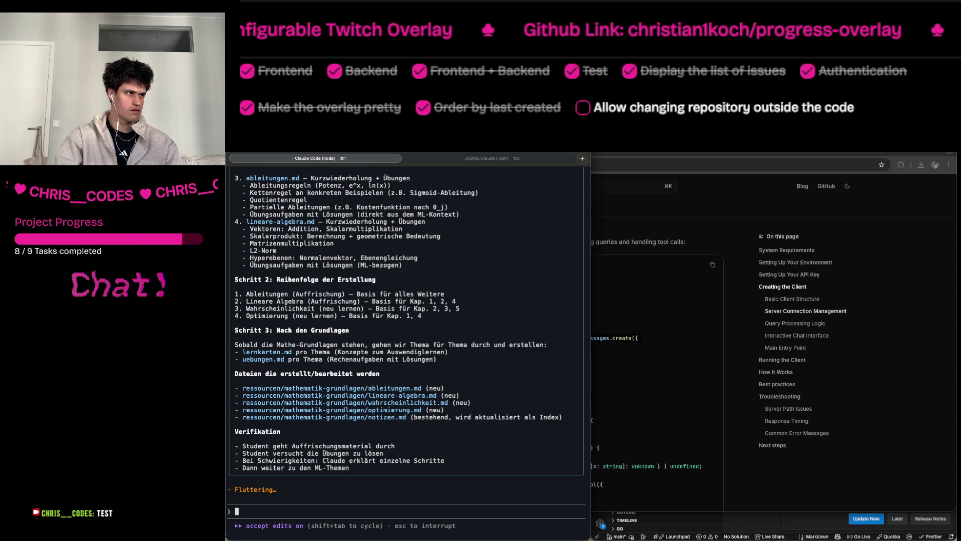
pyautogui.write('D')
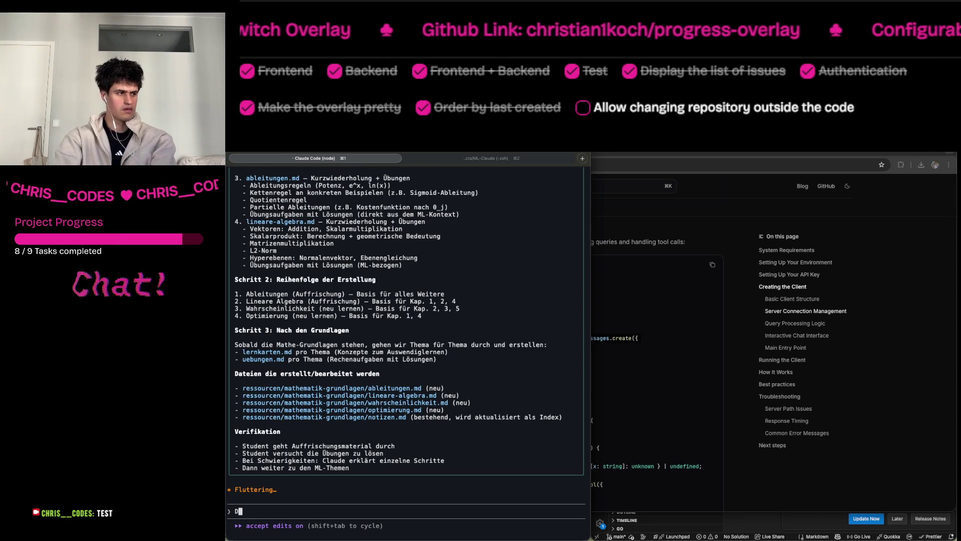
pyautogui.write('as einzie')
pyautogui.write('ge dass ich')
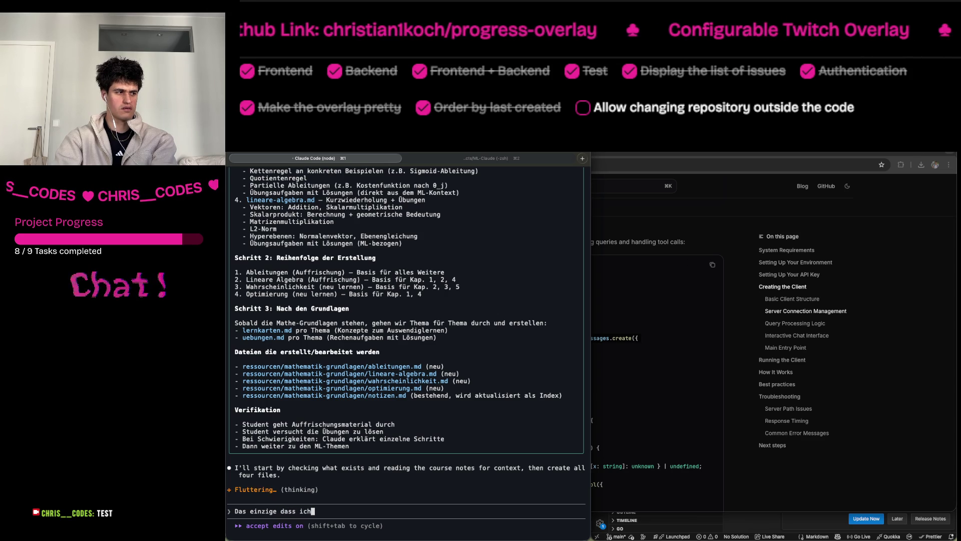
pyautogui.write(' dann brau')
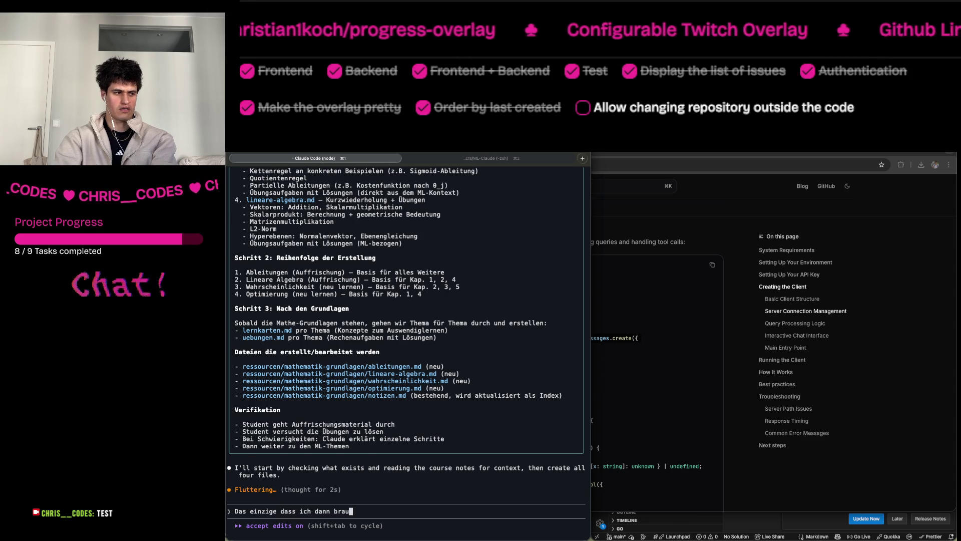
pyautogui.write('che ist eine')
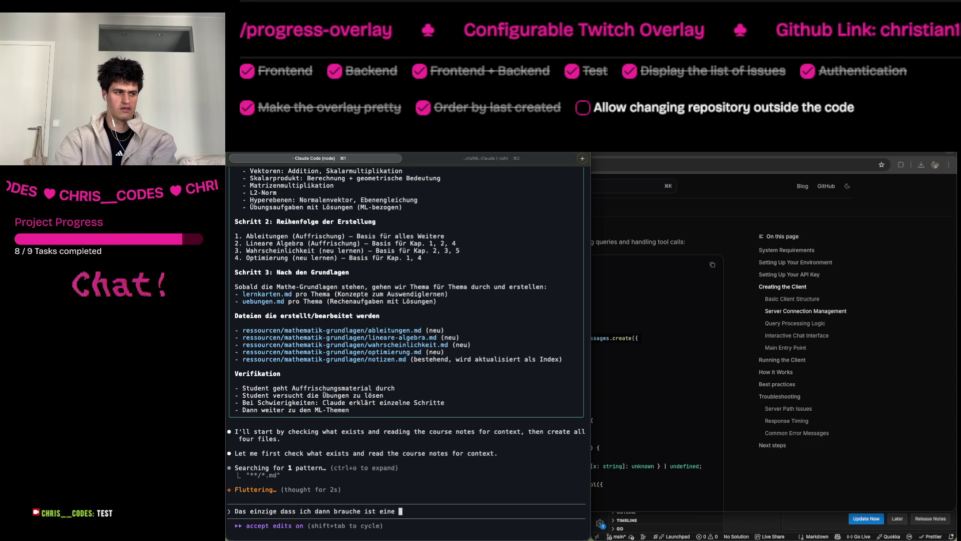
pyautogui.press('super+Tab')
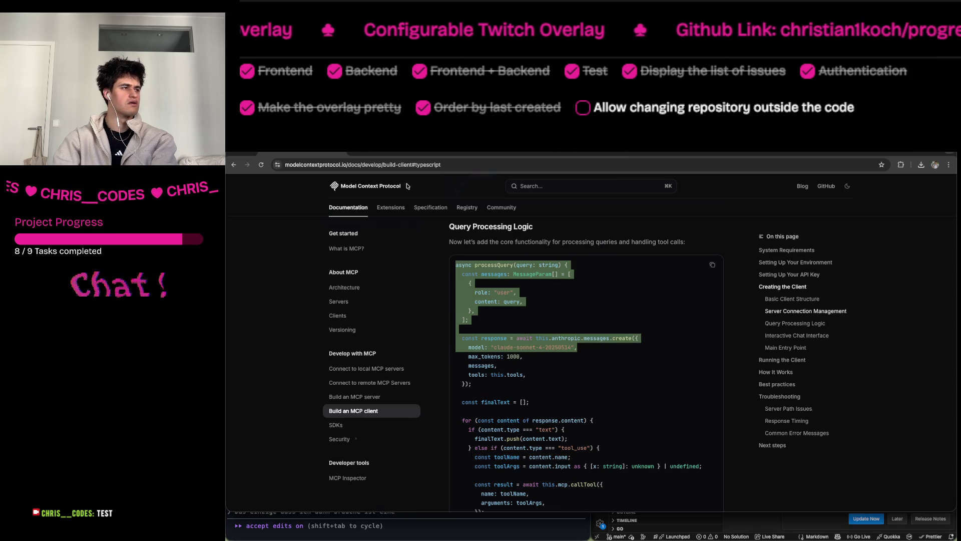
# Load notion.so in a new Chrome tab, then erase the drafted message in Claude Code.
pyautogui.click(354, 152)
pyautogui.write('notion')
pyautogui.press('Return')
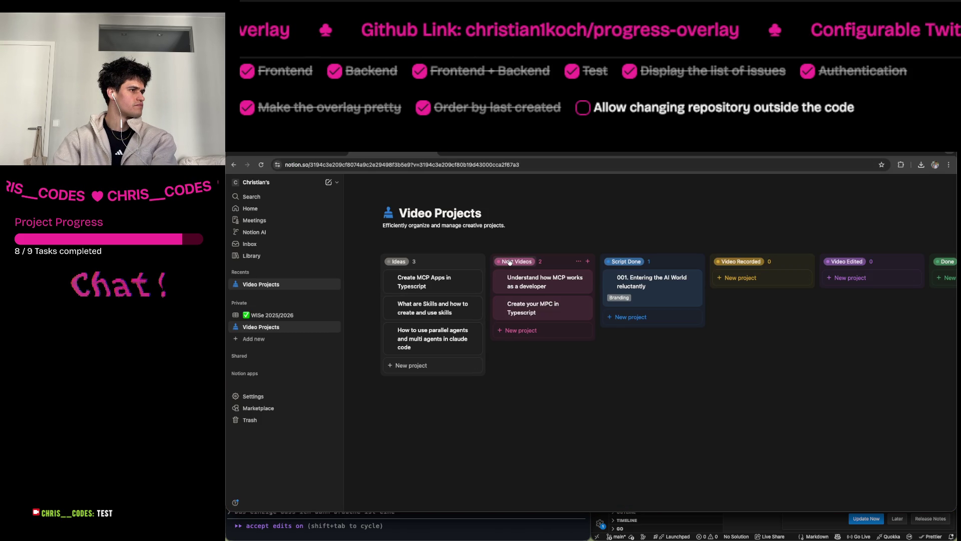
pyautogui.press('super+Tab')
pyautogui.press('BackSpace')
pyautogui.press('BackSpace')
pyautogui.press('BackSpace')
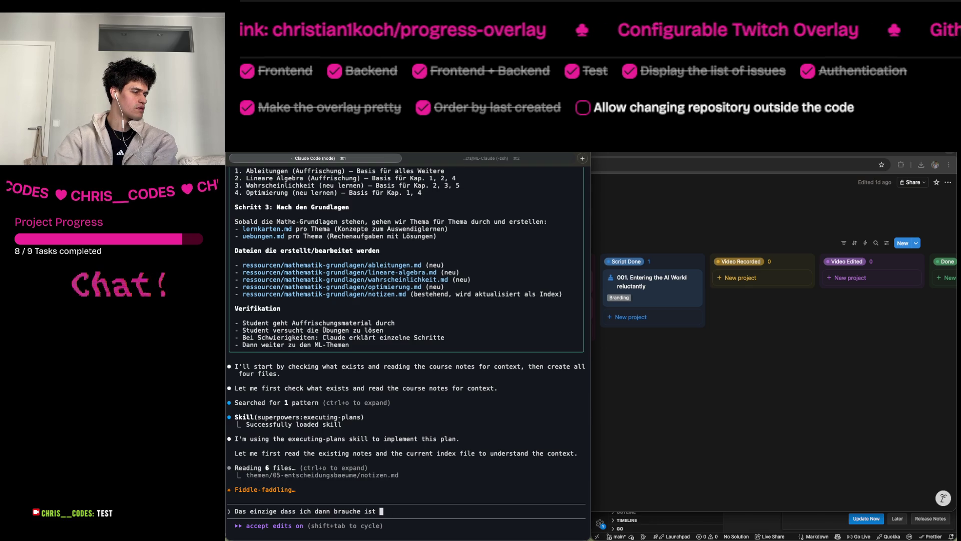
pyautogui.press('BackSpace')
pyautogui.press('BackSpace')
pyautogui.press('BackSpace')
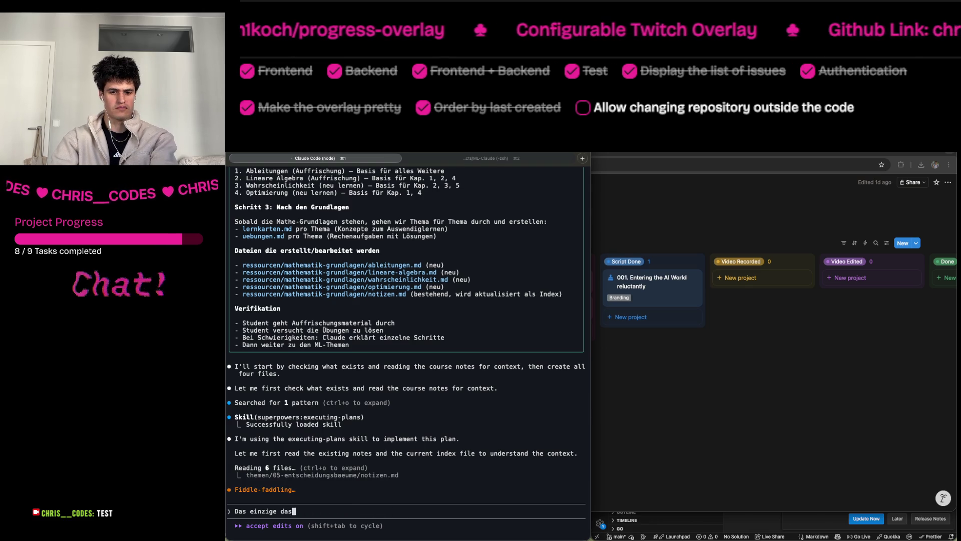
# Install the Notion plugin for you (user scope) from the /plugin Discover search 'not'.
pyautogui.write('/plug')
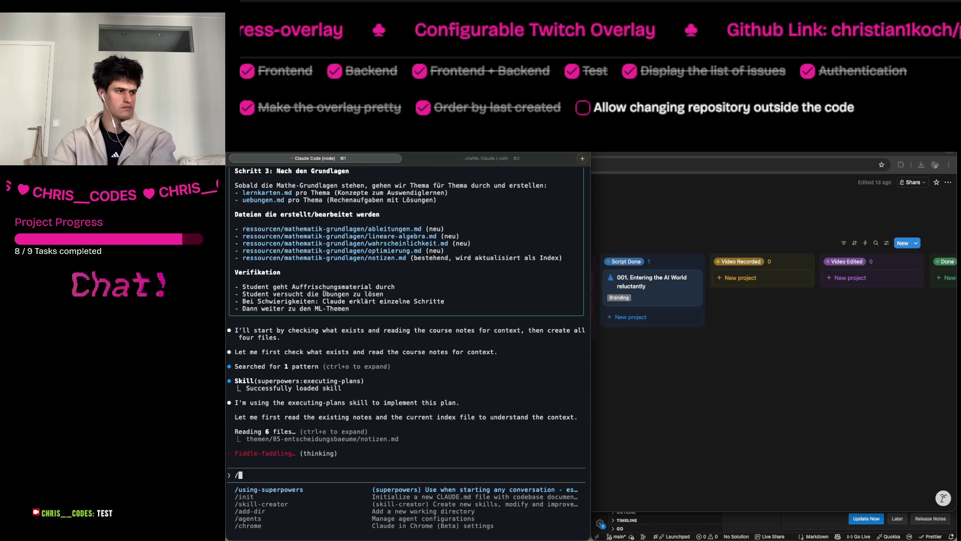
pyautogui.press('Return')
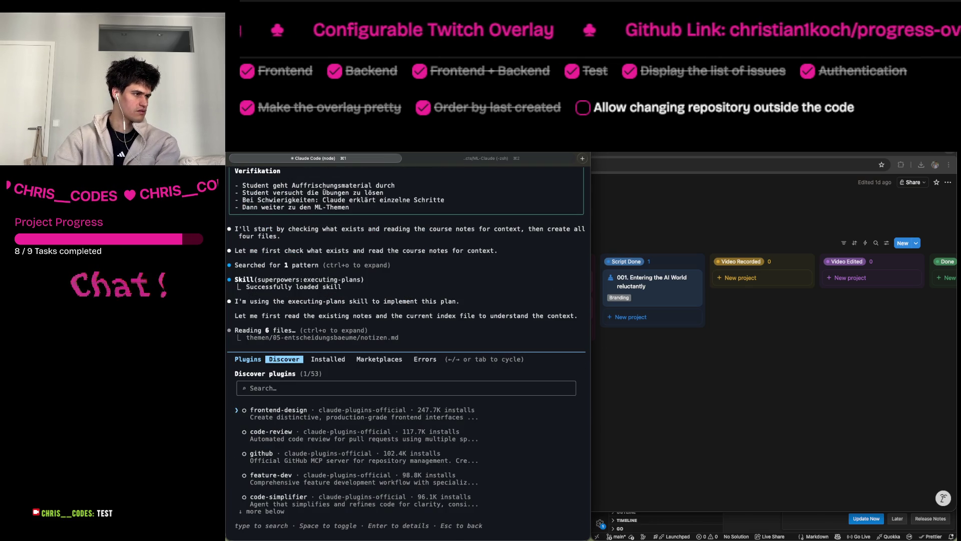
pyautogui.press('Escape')
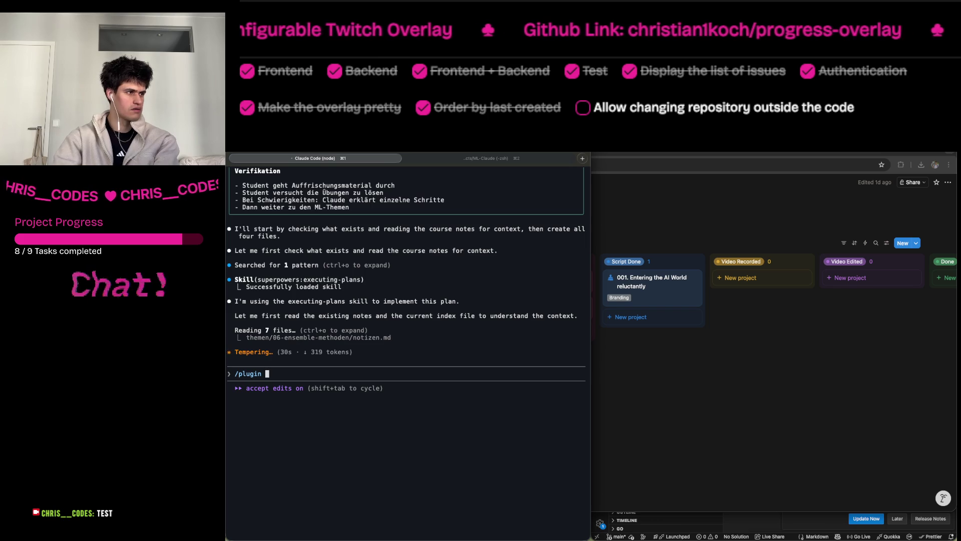
pyautogui.press('Return')
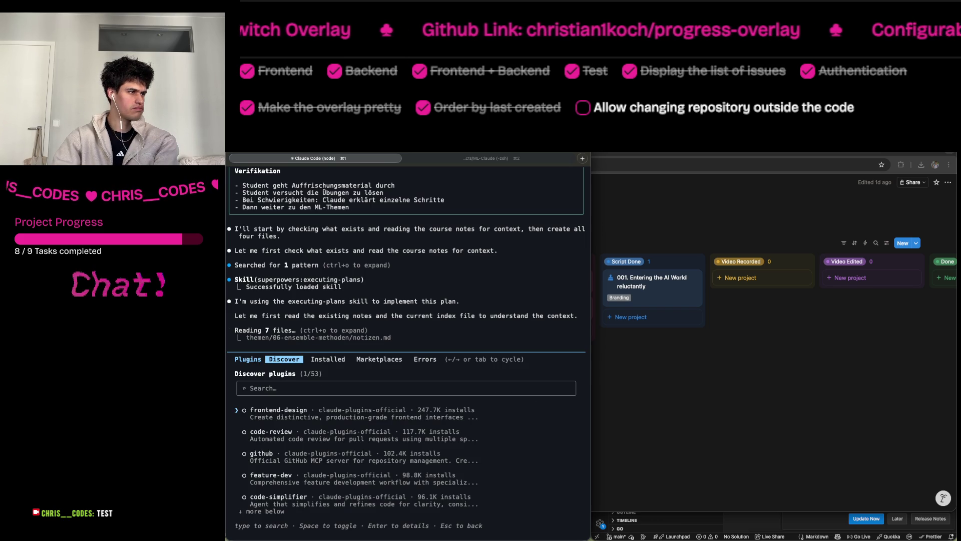
pyautogui.write('not')
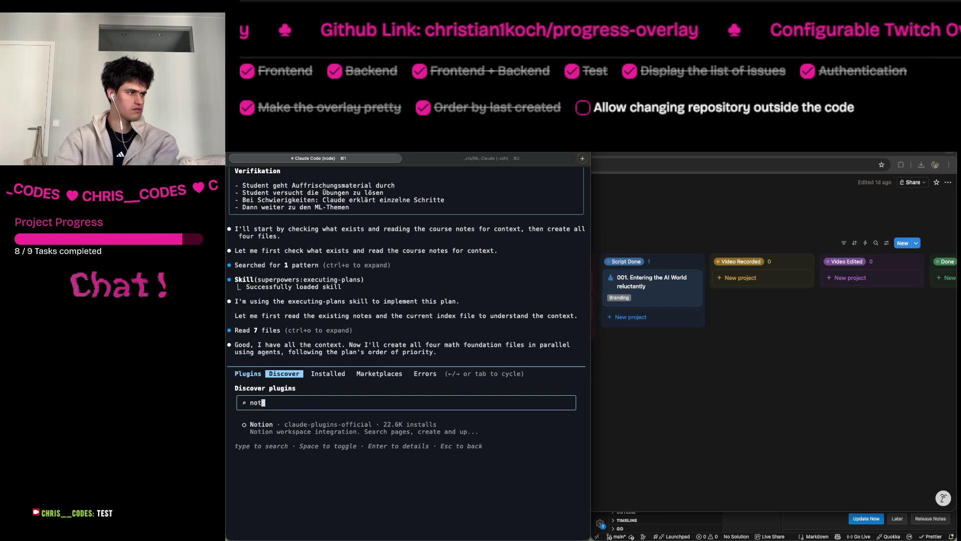
pyautogui.press('Down')
pyautogui.press('Return')
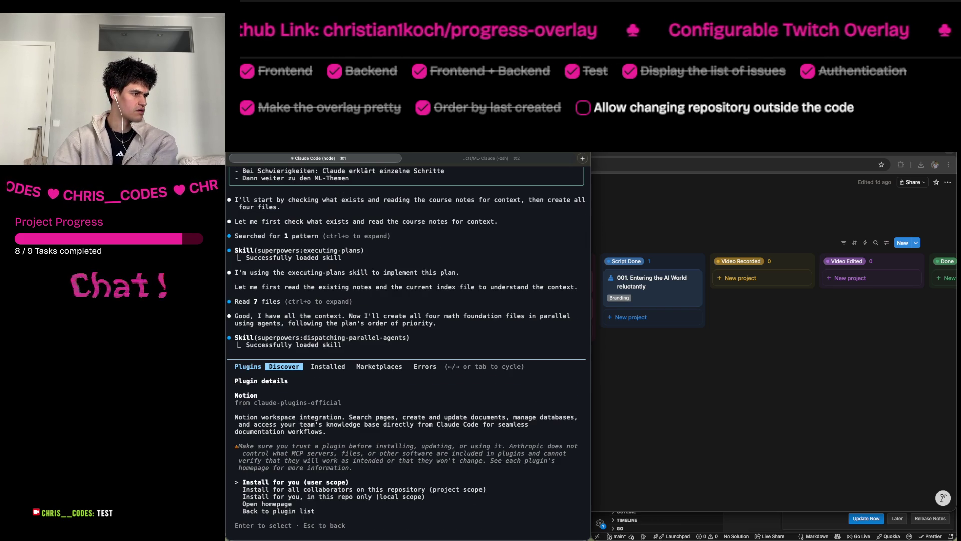
pyautogui.press('Return')
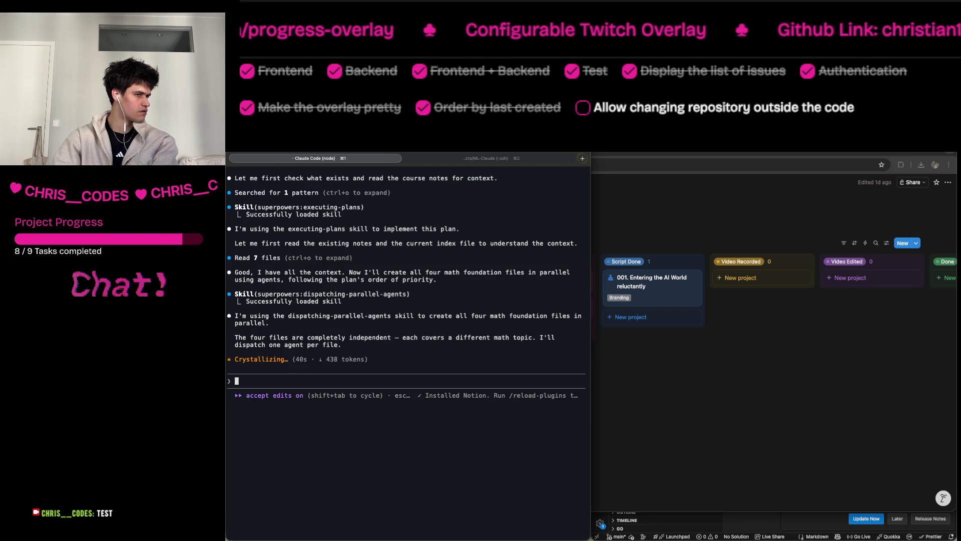
# Queue /reload-plugins and reopen the plugin manager.
pyautogui.write('/p')
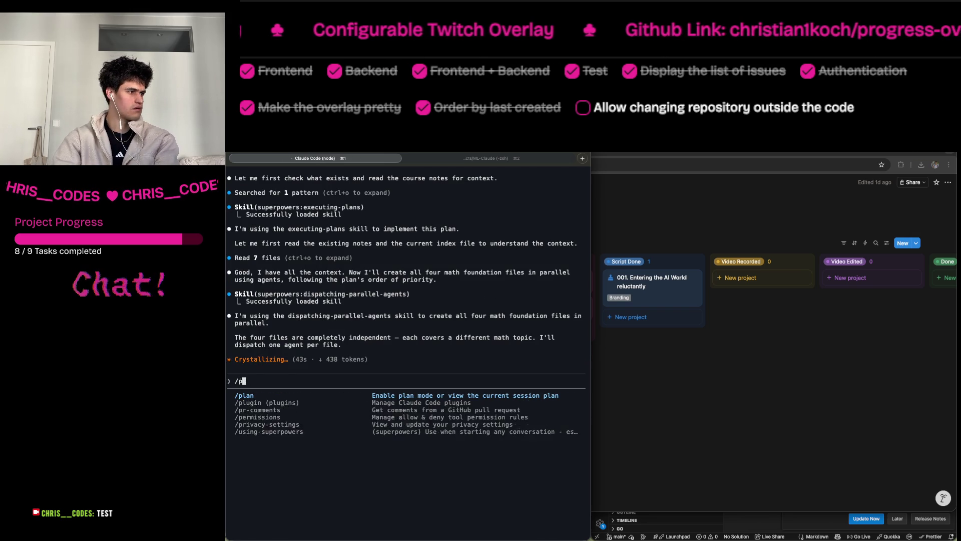
pyautogui.press('BackSpace')
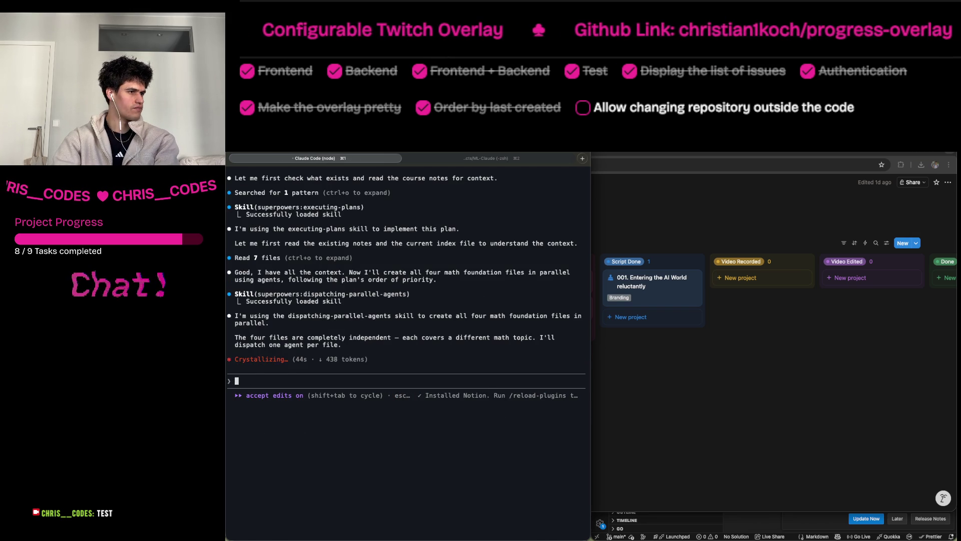
pyautogui.write('/reload-plugins')
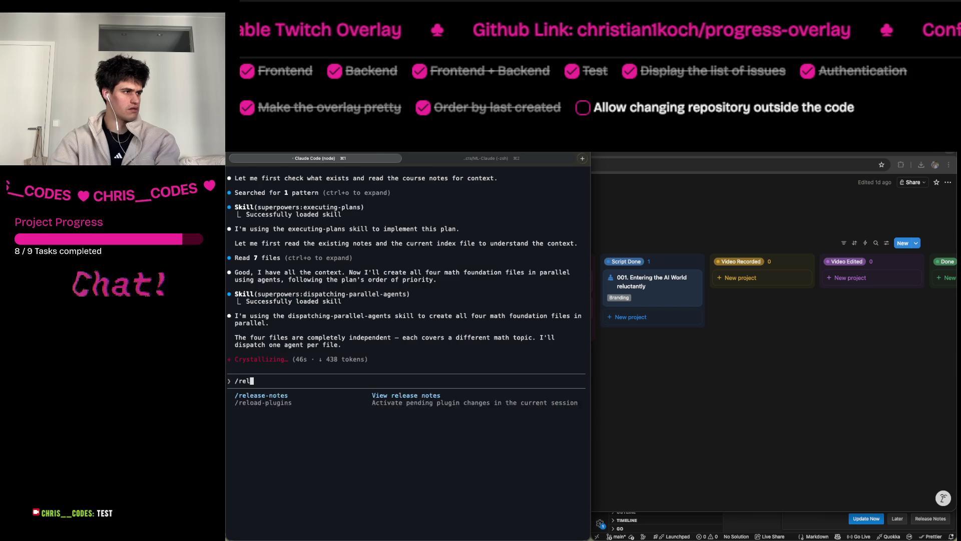
pyautogui.press('Return')
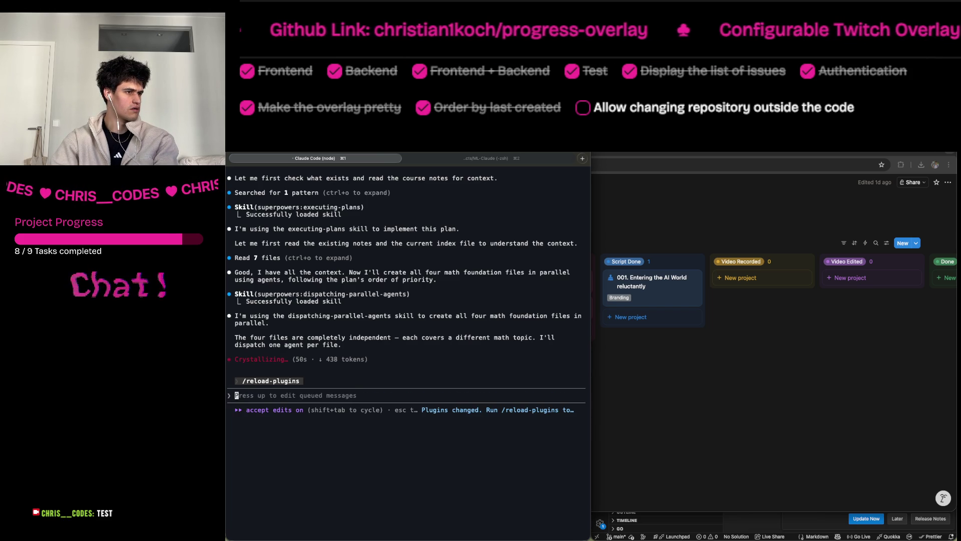
pyautogui.write('/notion')
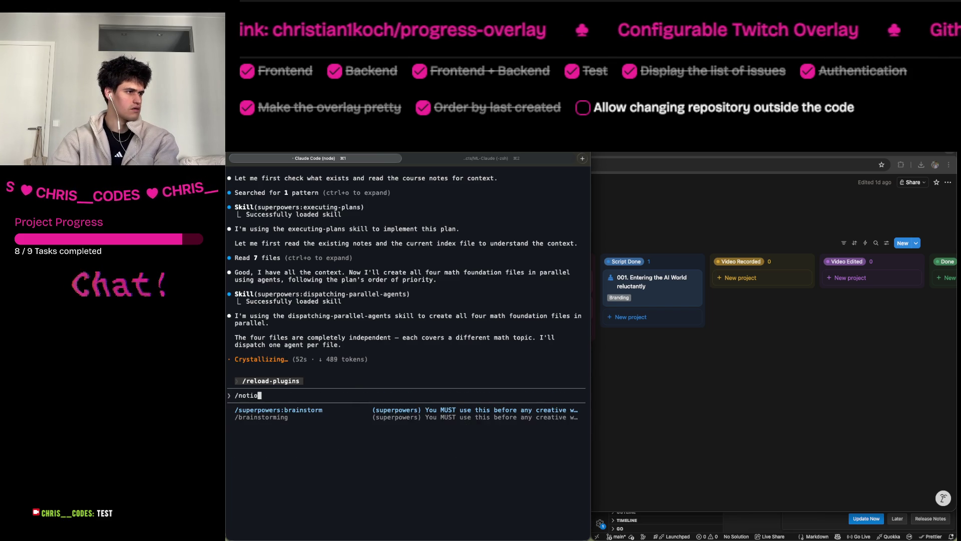
pyautogui.press('BackSpace')
pyautogui.press('BackSpace')
pyautogui.press('BackSpace')
pyautogui.write('plg')
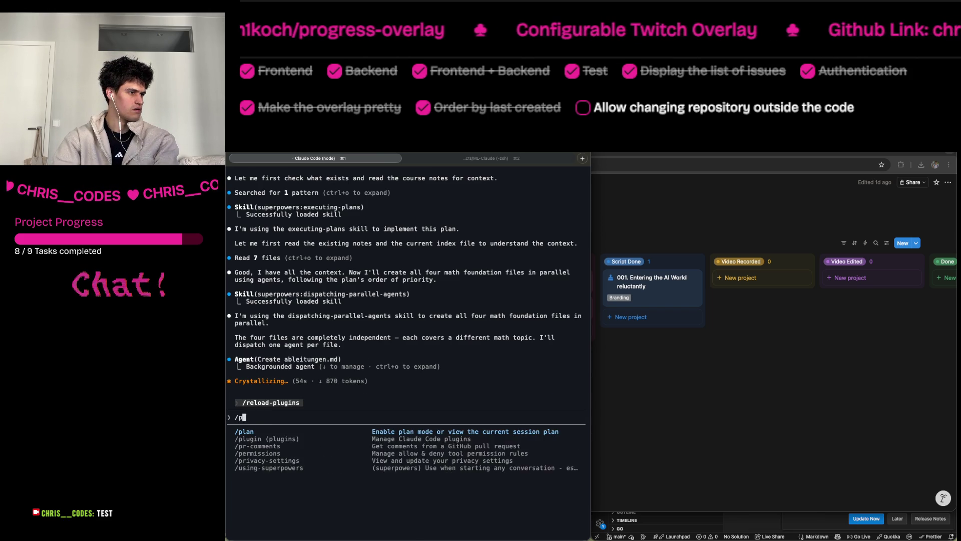
pyautogui.press('BackSpace')
pyautogui.press('BackSpace')
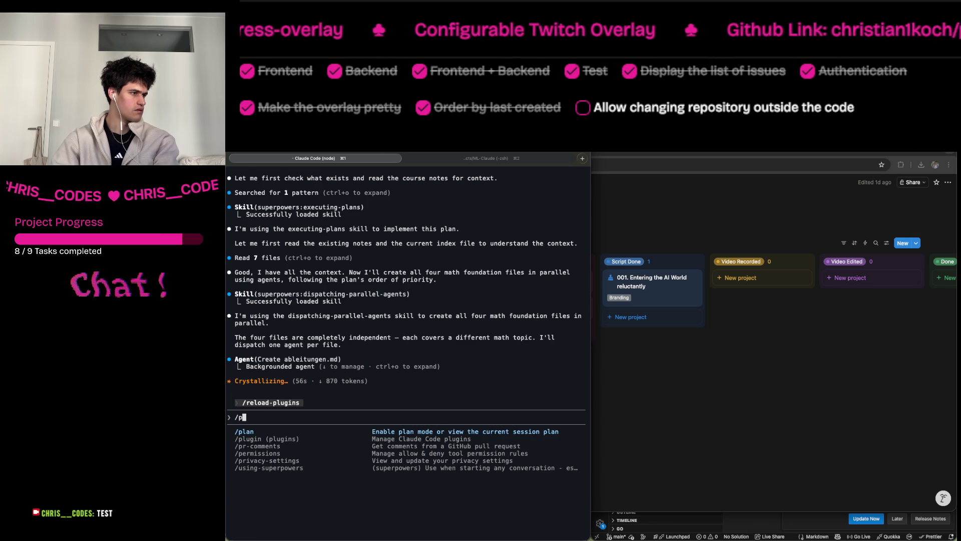
pyautogui.press('Down')
pyautogui.press('Return')
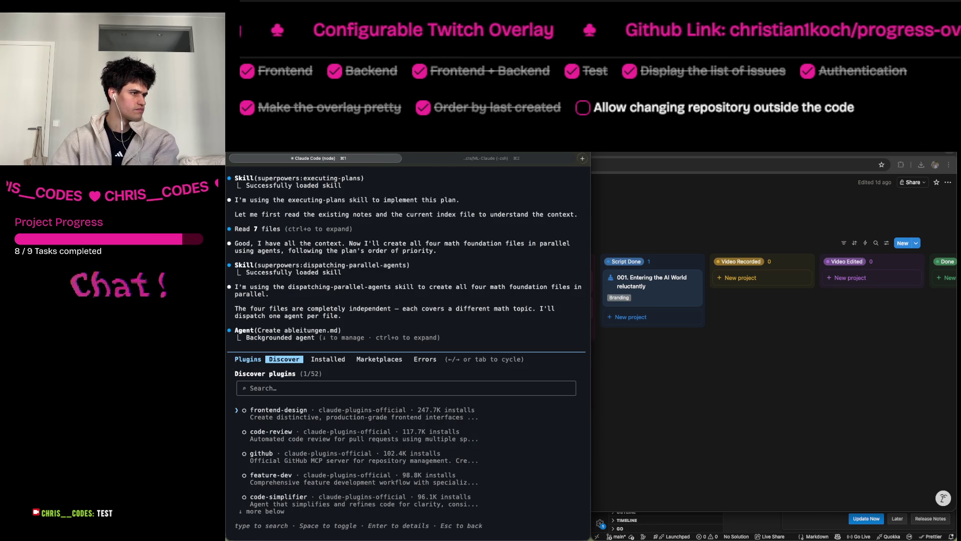
# Under Installed, update the Notion plugin and confirm it is already at version 0.1.0.
pyautogui.press('Up')
pyautogui.write('not')
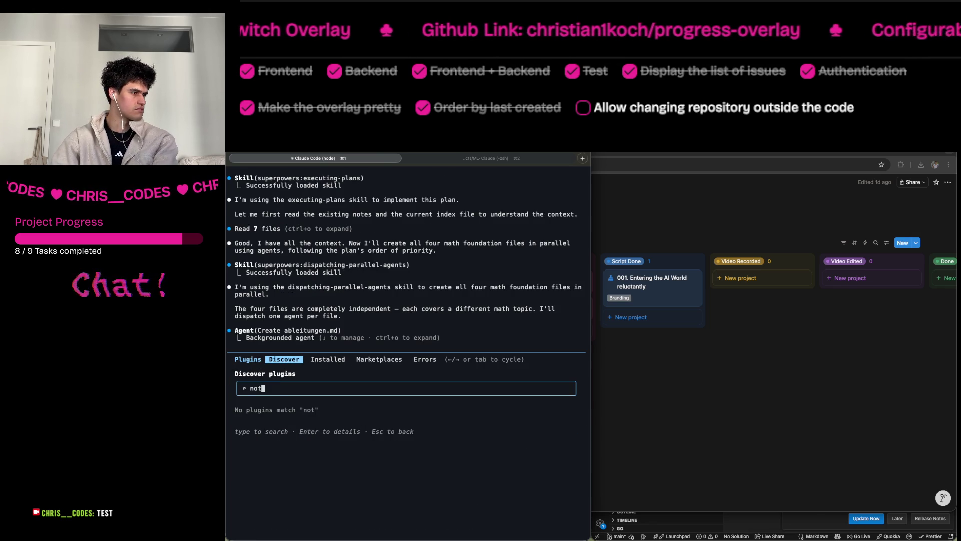
pyautogui.press('BackSpace')
pyautogui.press('BackSpace')
pyautogui.press('BackSpace')
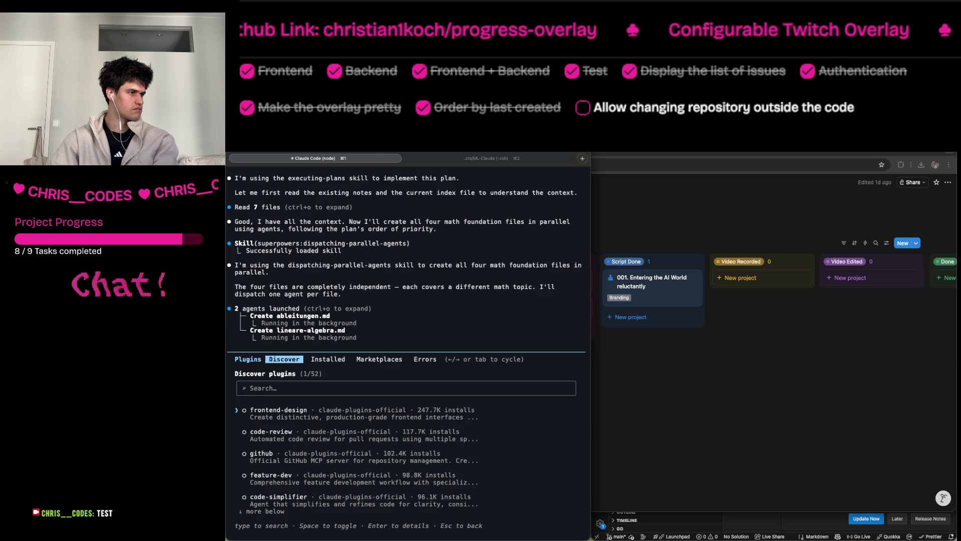
pyautogui.press('Tab')
pyautogui.press('Down')
pyautogui.press('Down')
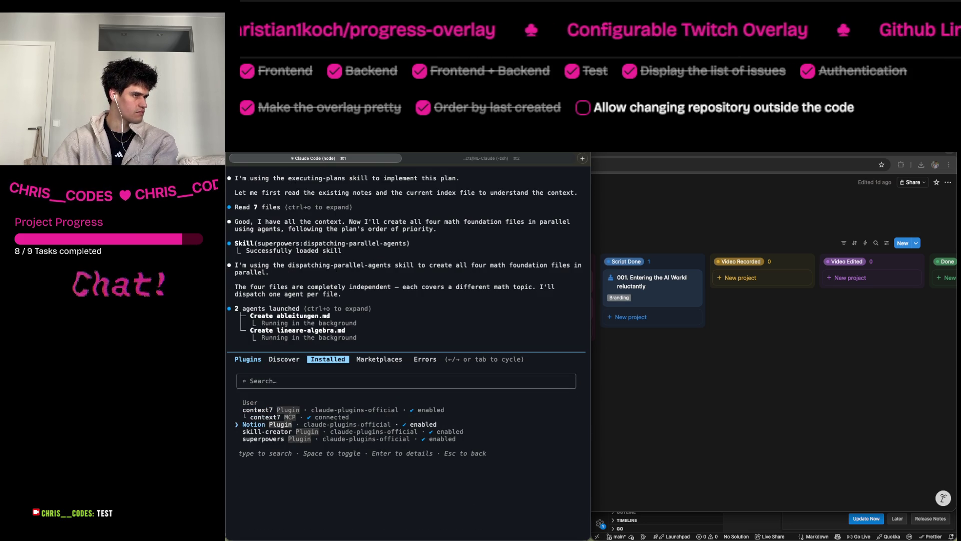
pyautogui.press('Return')
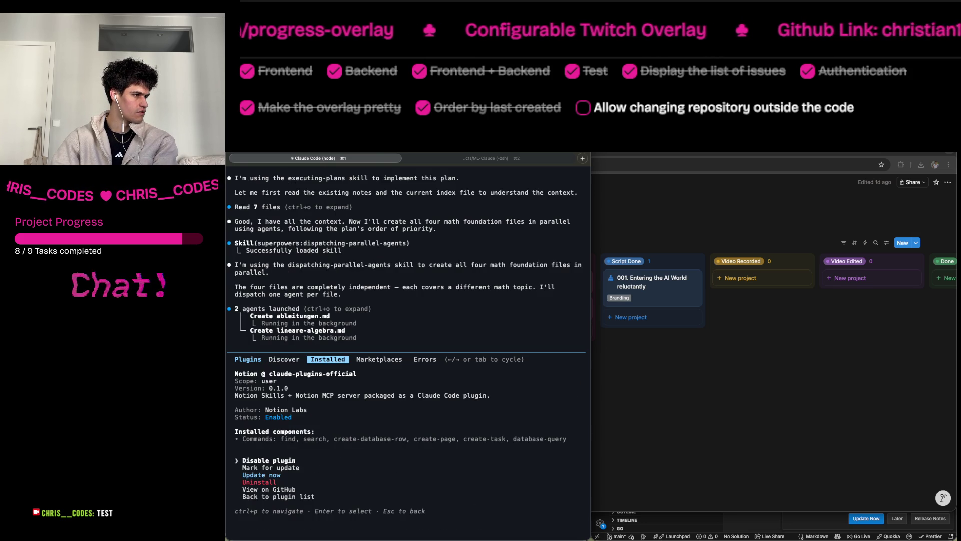
pyautogui.press('Down')
pyautogui.press('Down')
pyautogui.press('Return')
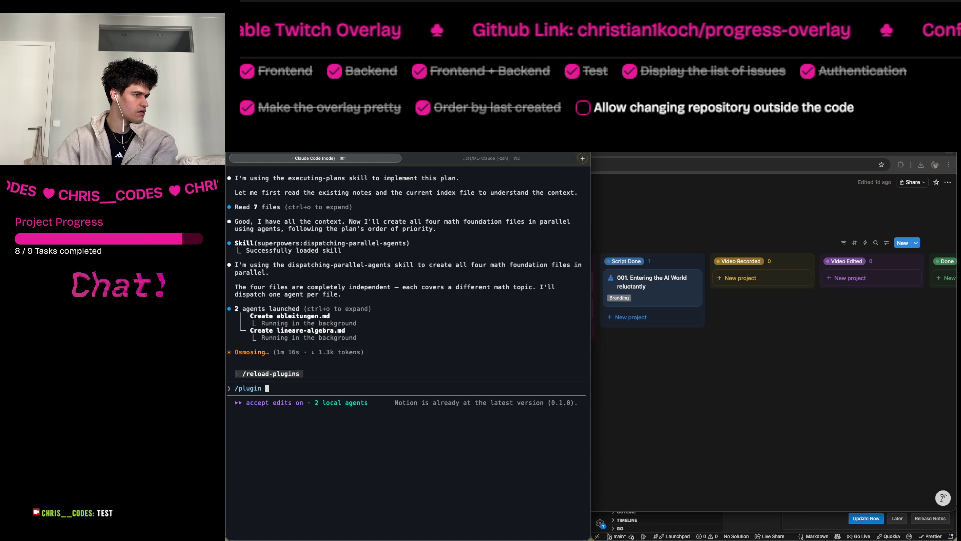
pyautogui.press('Return')
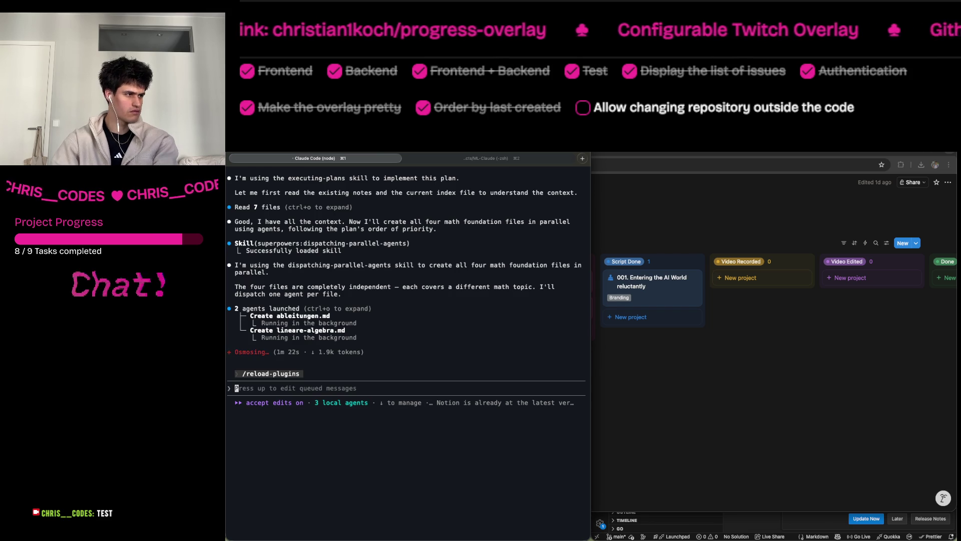
pyautogui.press('Down')
pyautogui.press('Down')
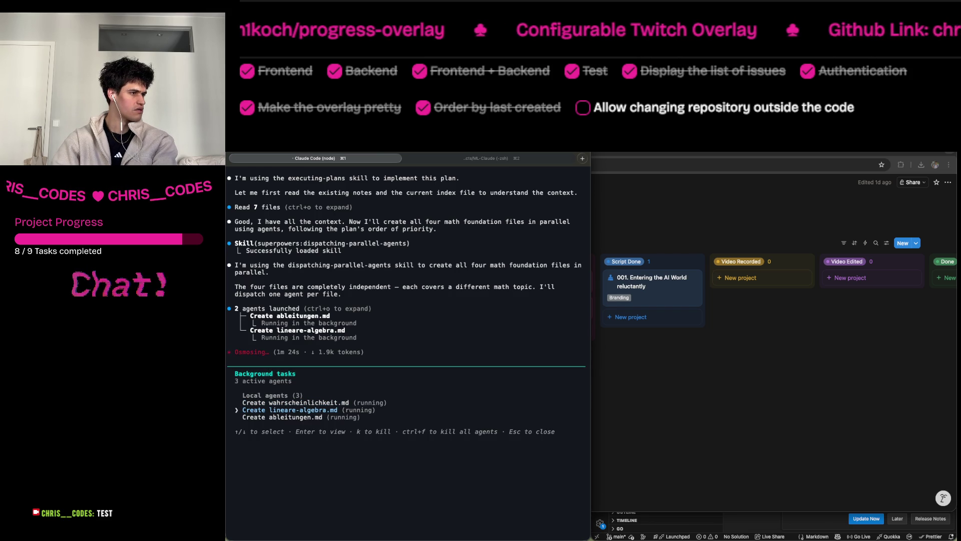
pyautogui.press('Escape')
pyautogui.write('/reload-plugins')
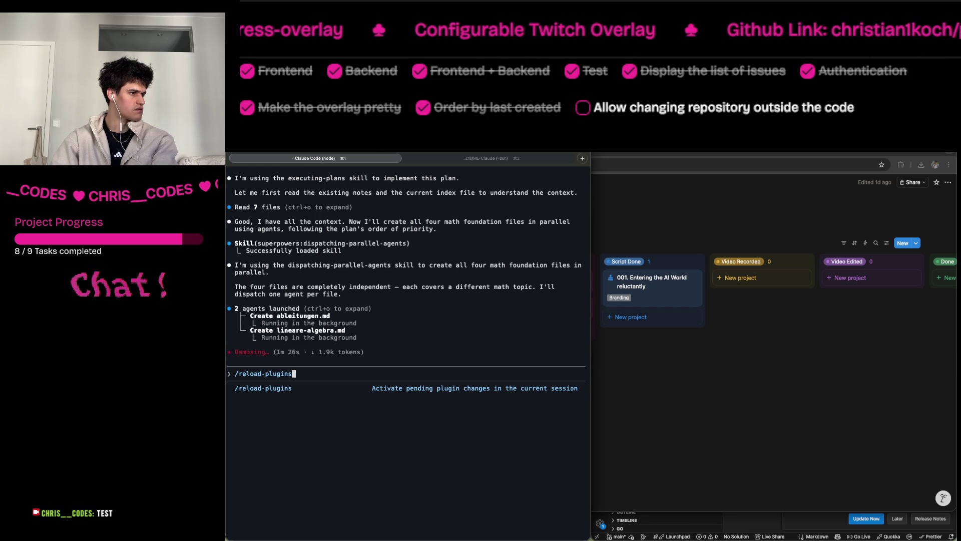
pyautogui.press('BackSpace')
pyautogui.press('BackSpace')
pyautogui.press('BackSpace')
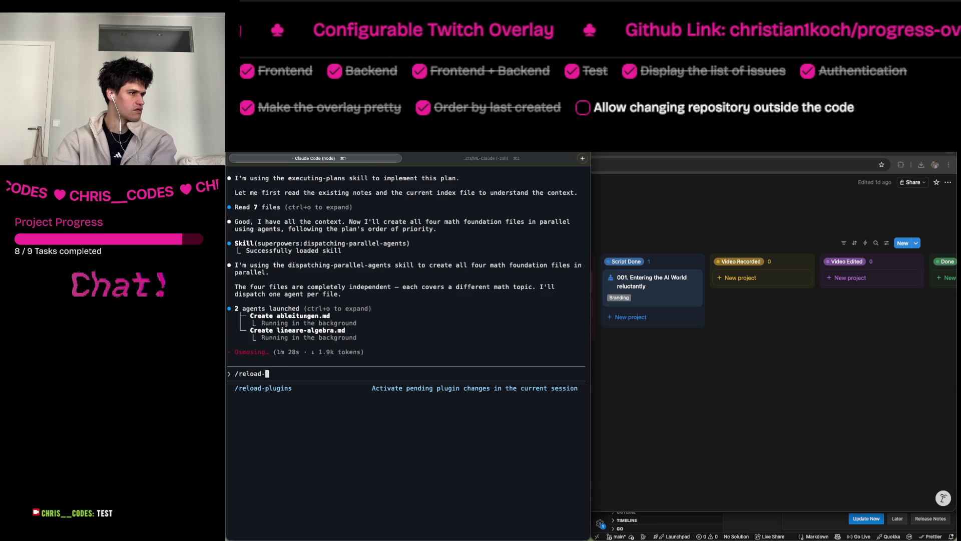
pyautogui.moveTo(591, 539)
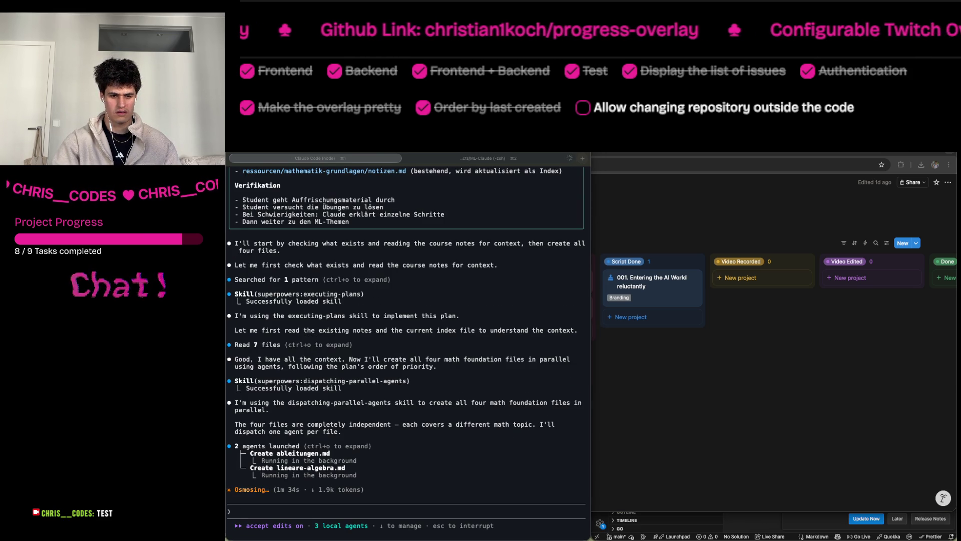
pyautogui.click(493, 424)
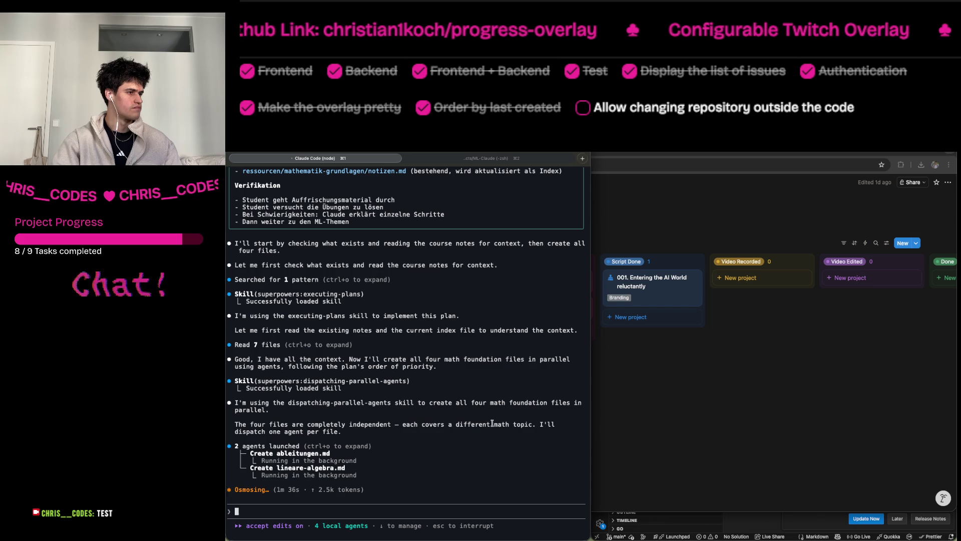
# Write the German request to review all files and build a Lernplan in Notion for the 26.03 exam.
pyautogui.write('Wi')
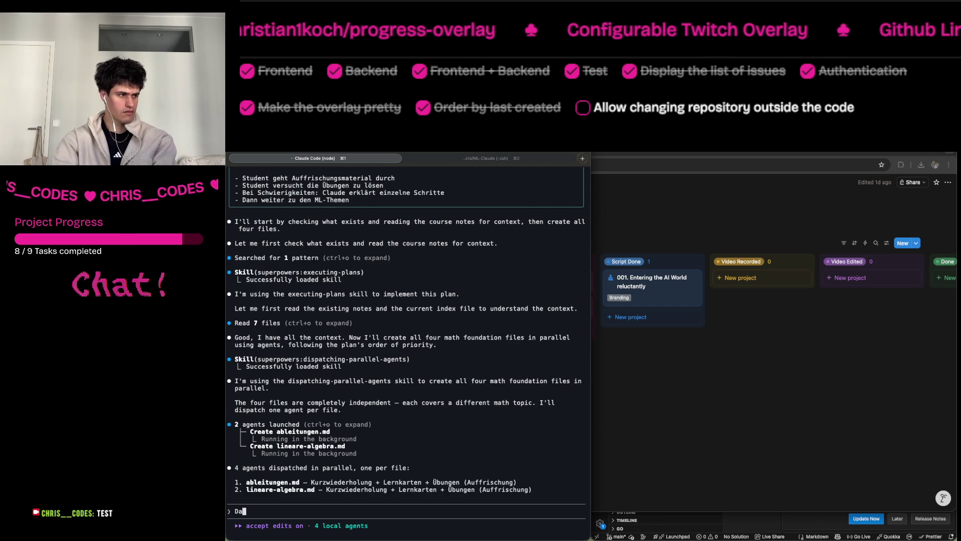
pyautogui.write('r kö')
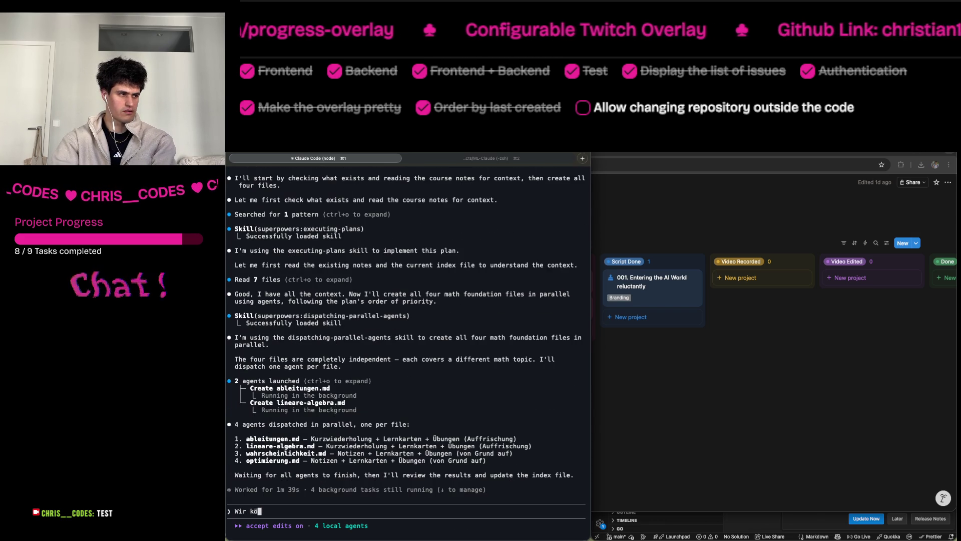
pyautogui.write('nnen mithilfe ')
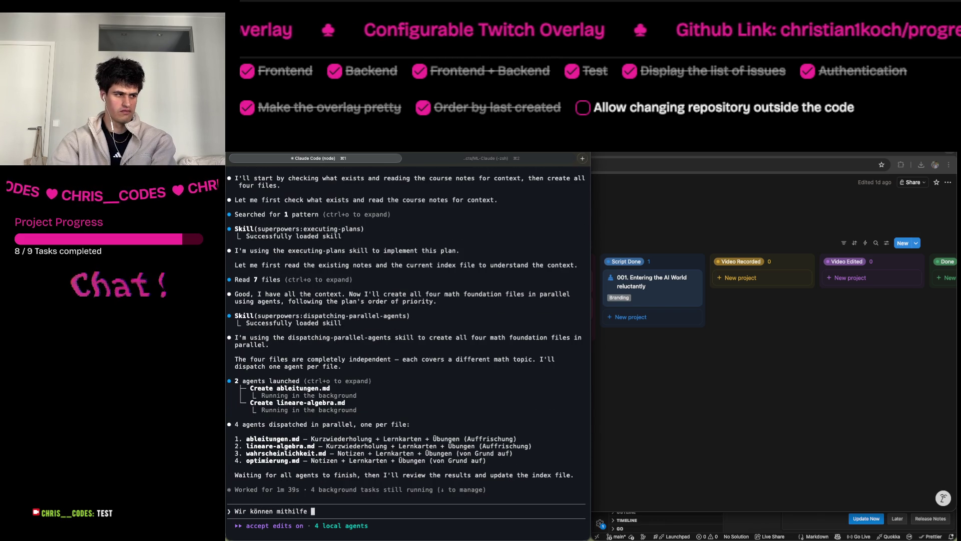
pyautogui.write('von Claude Cod')
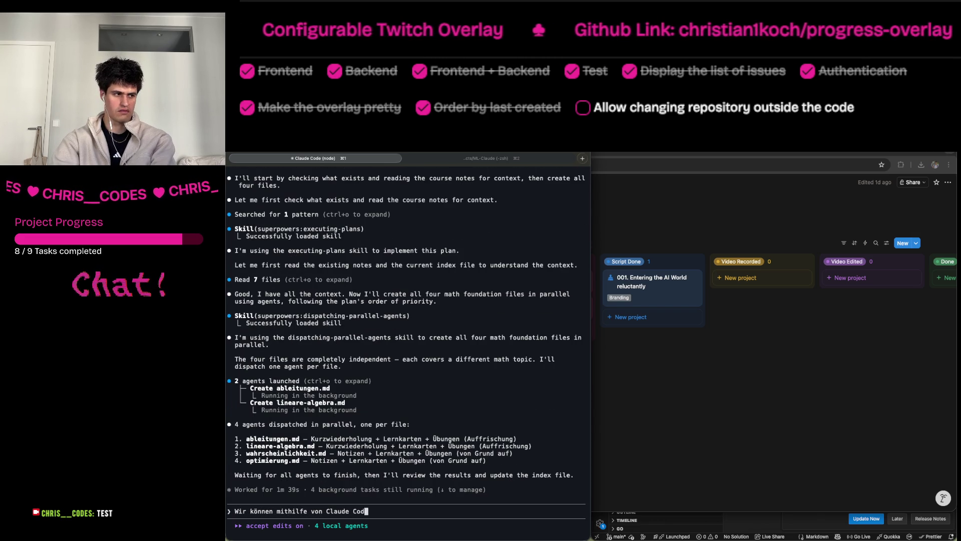
pyautogui.write('e Notion Plugin')
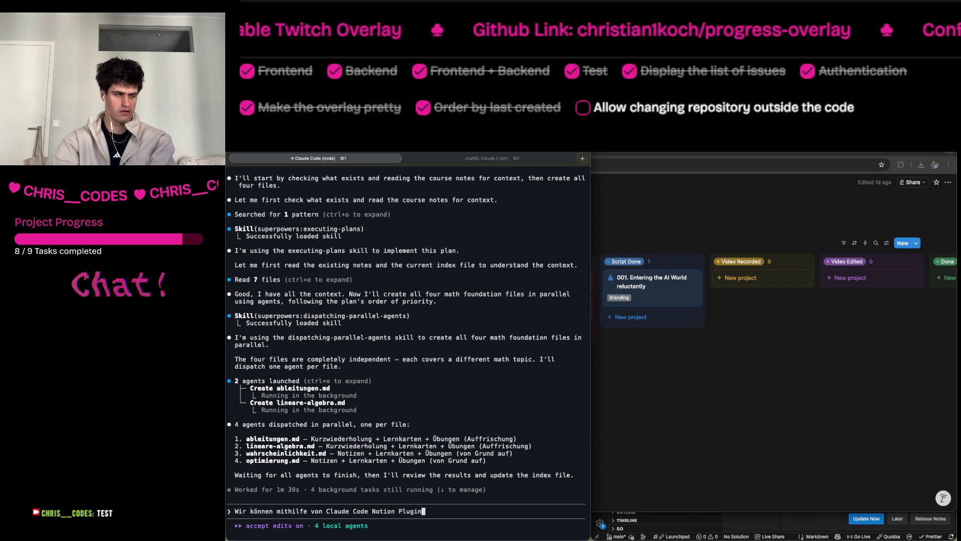
pyautogui.write(', uns mit')
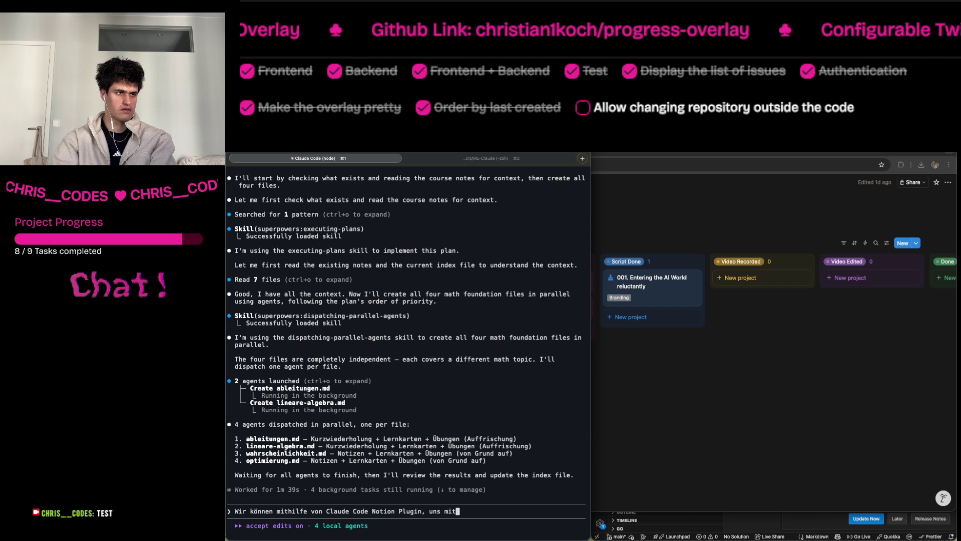
pyautogui.write(' Notio')
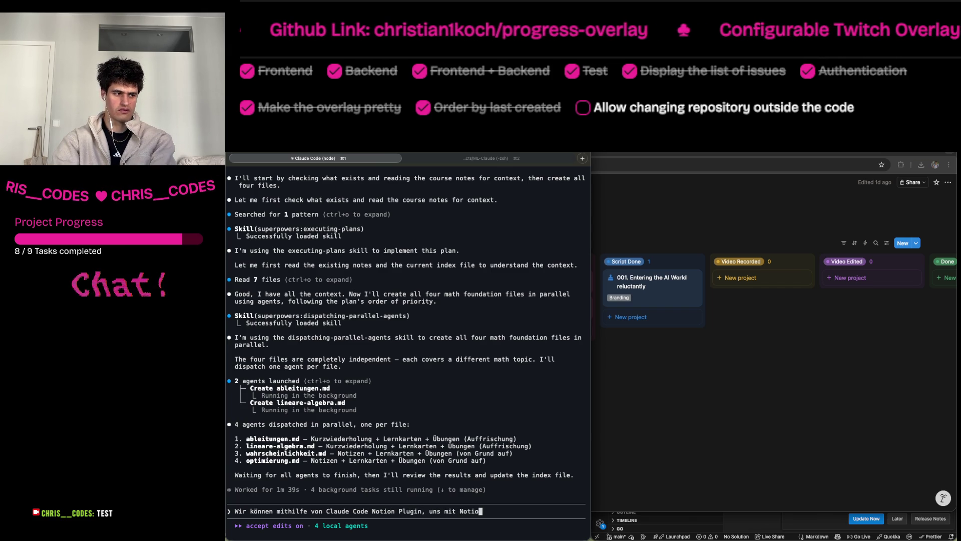
pyautogui.write('n zu verbinden. Jettzr')
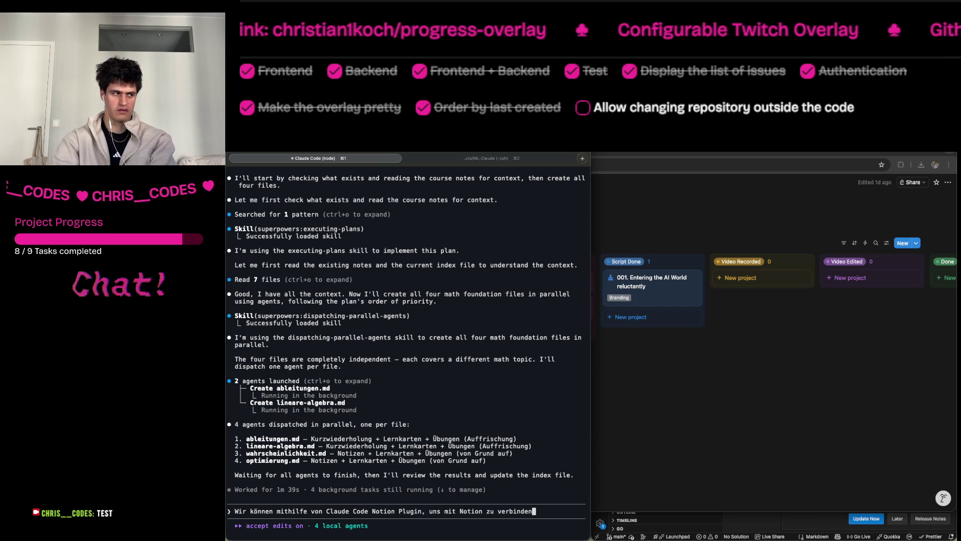
pyautogui.press('BackSpace')
pyautogui.press('BackSpace')
pyautogui.press('BackSpace')
pyautogui.write('zt dass wir die Grundlag')
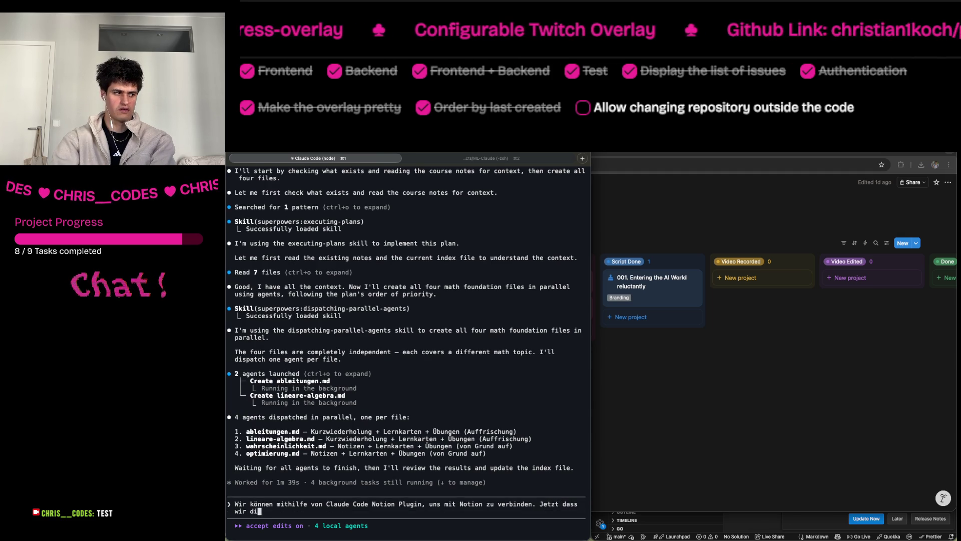
pyautogui.write('en k')
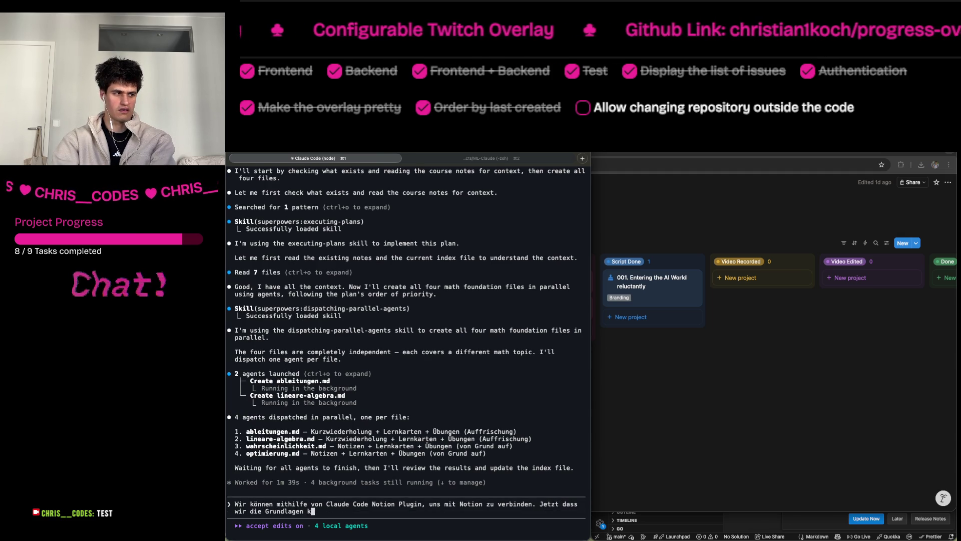
pyautogui.write('ennen, gehe w')
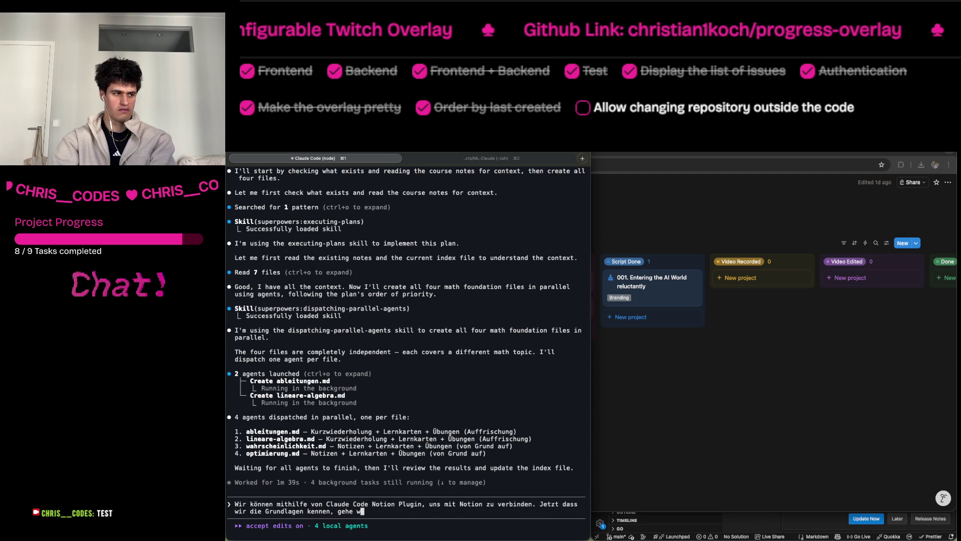
pyautogui.write('ieder alle die D')
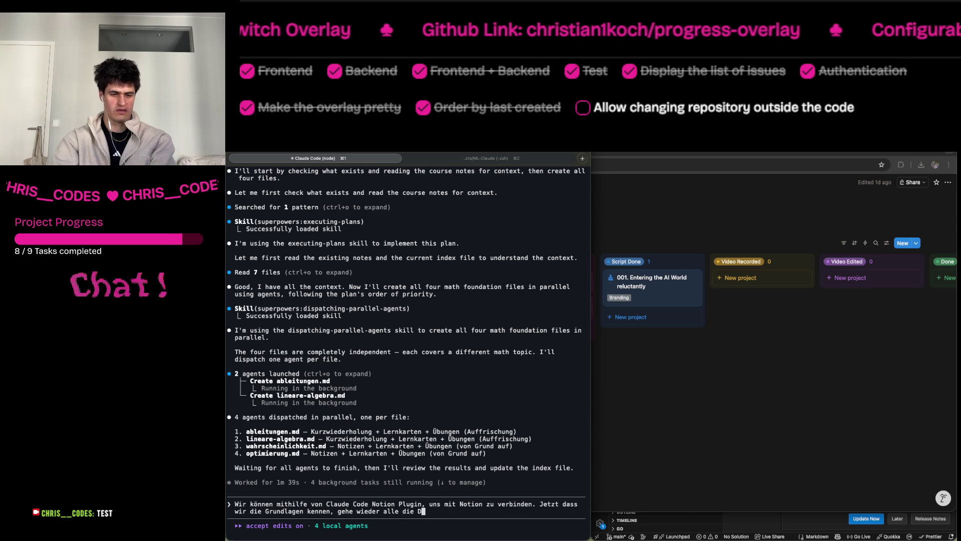
pyautogui.write('atein durch unmd')
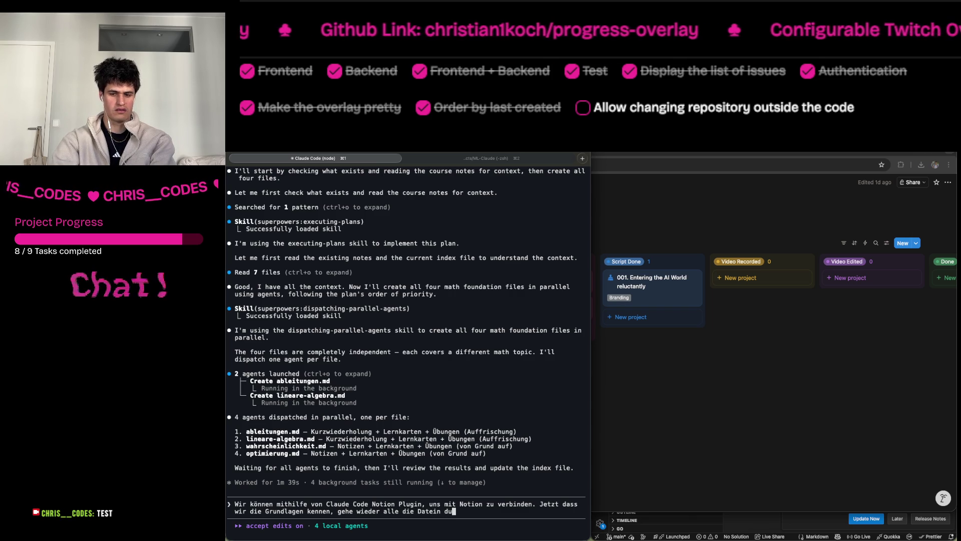
pyautogui.press('BackSpace')
pyautogui.press('BackSpace')
pyautogui.press('BackSpace')
pyautogui.write('d')
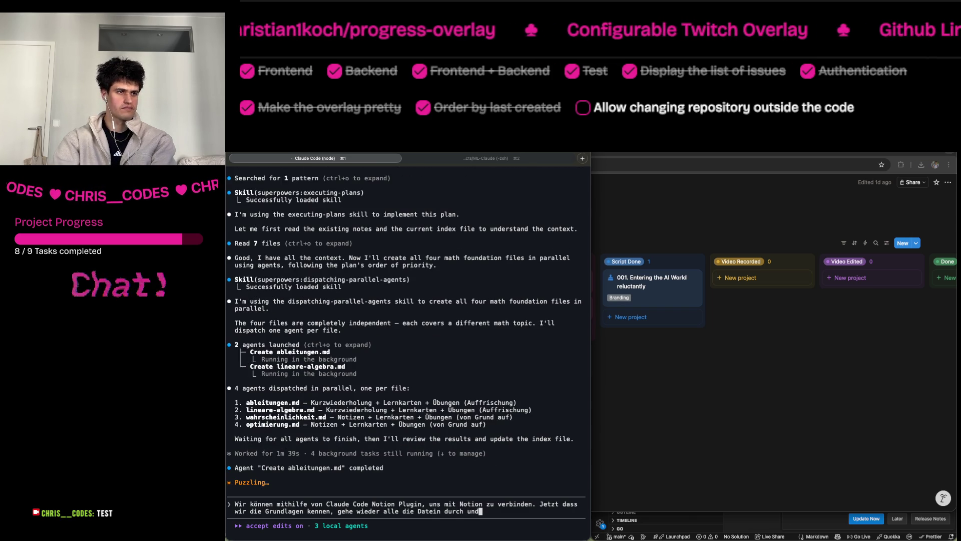
pyautogui.write(' erstelle einen lernplan für meine ')
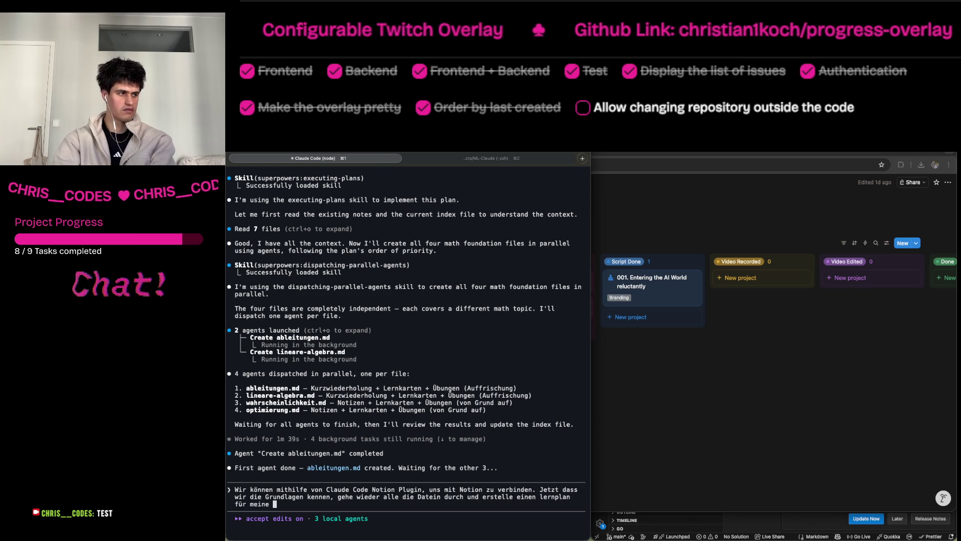
pyautogui.write('Klausur ')
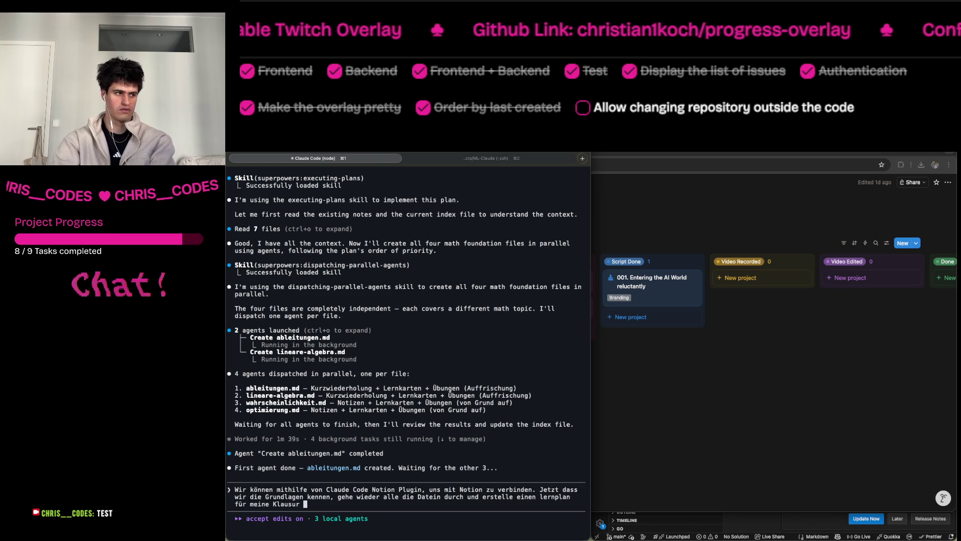
pyautogui.write('am 26.03.')
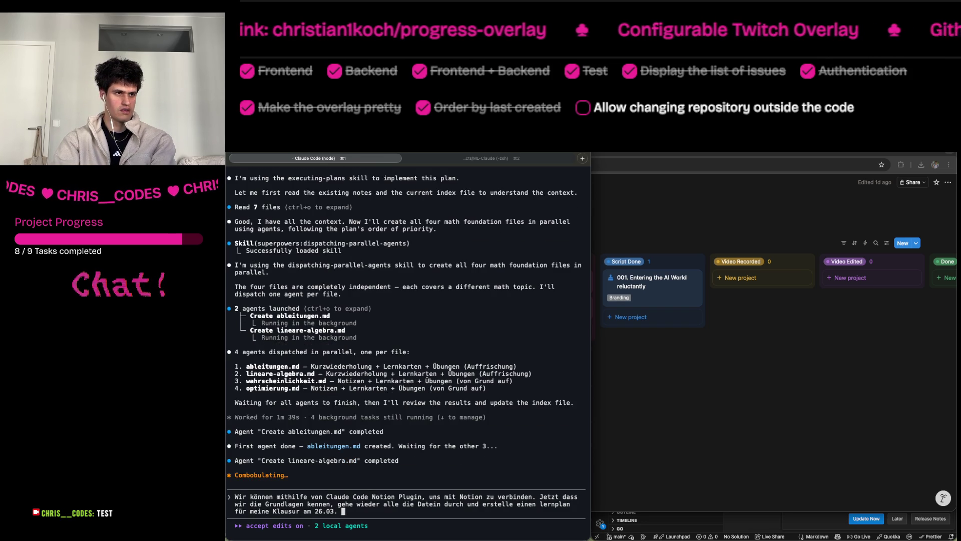
pyautogui.write(' Diese Lernplan')
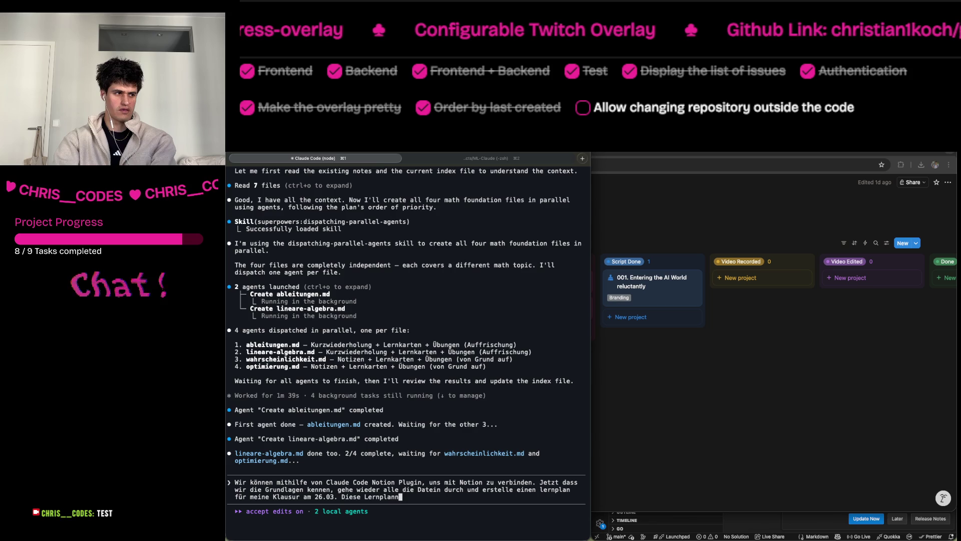
pyautogui.write(' bitte auf Notion er')
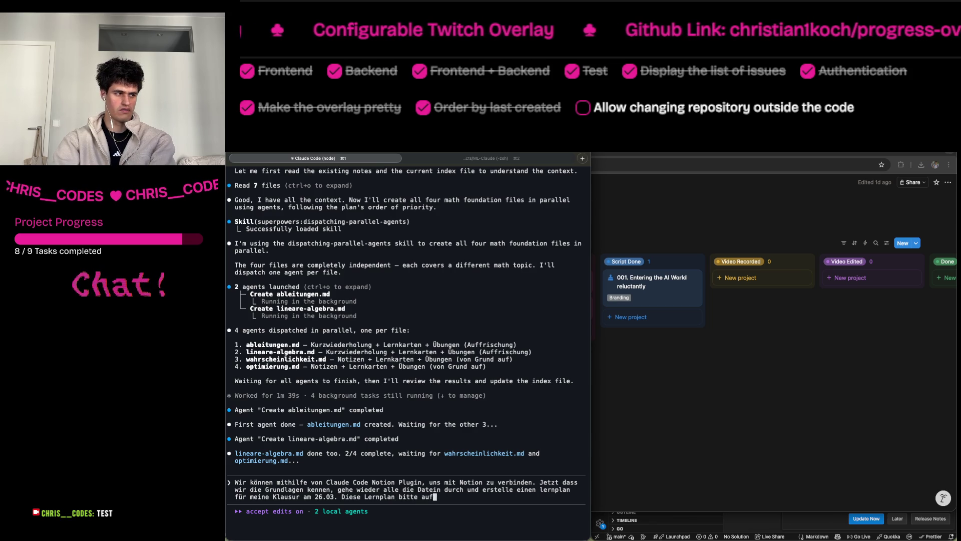
pyautogui.write('stellen.')
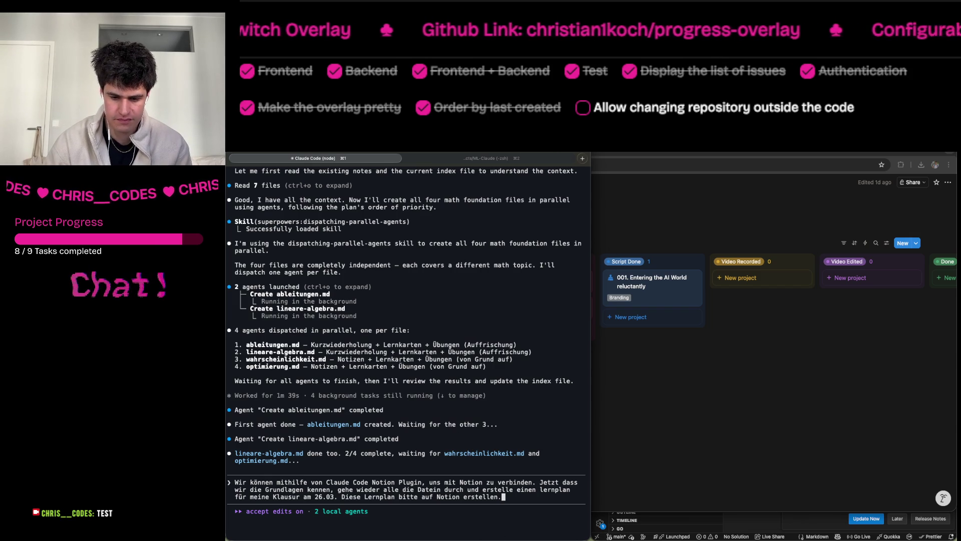
pyautogui.press('super+Tab')
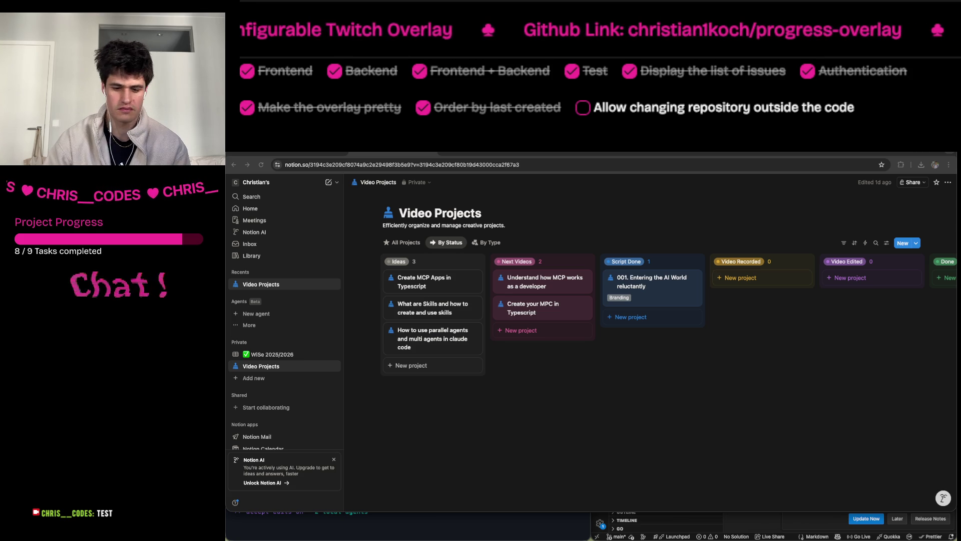
# Refocus the Claude Code terminal and show notizen.md in VS Code beside it.
pyautogui.press('super+Tab')
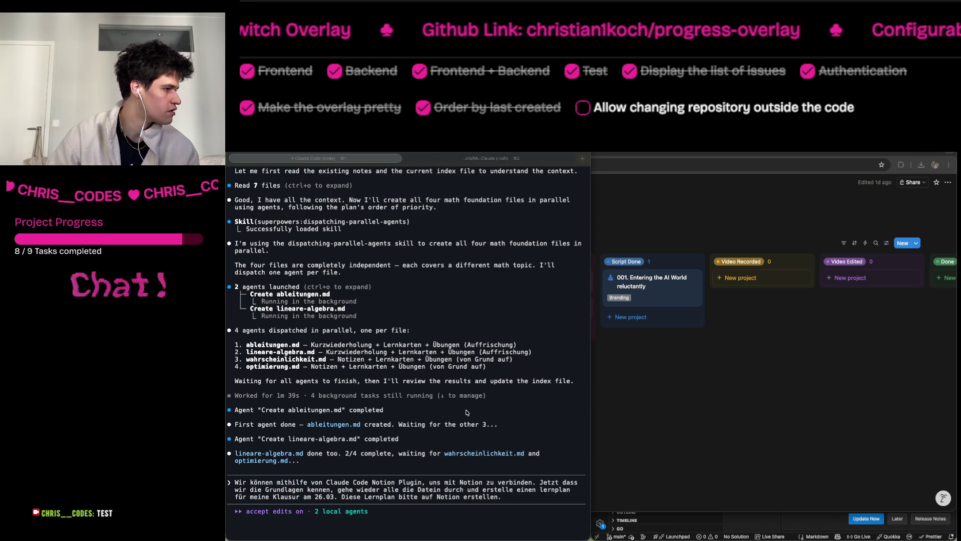
pyautogui.click(472, 485)
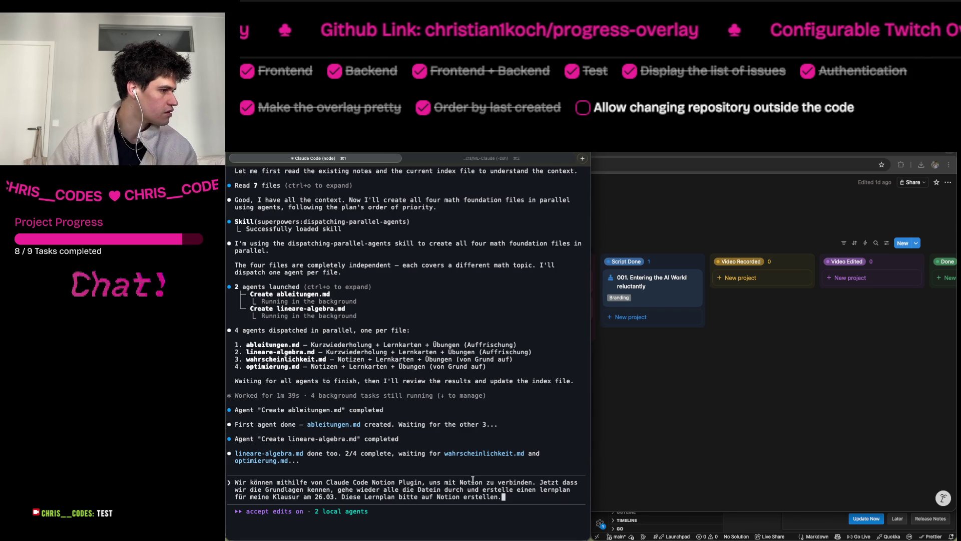
pyautogui.scroll(1, 501, 450)
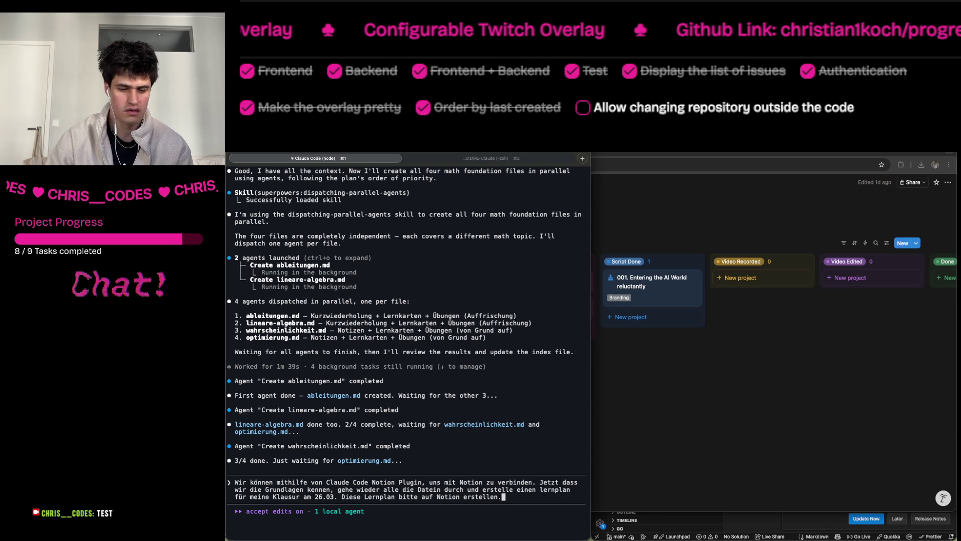
pyautogui.press('super+Tab')
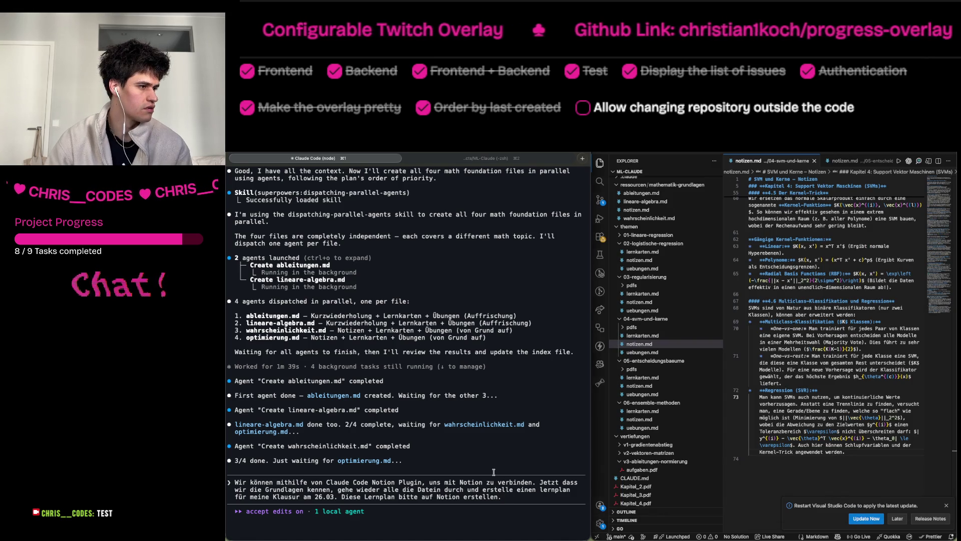
# Check the running optimierung.md agent's progress twice, then bring the Notion Video Projects board forward.
pyautogui.press('Down')
pyautogui.press('Return')
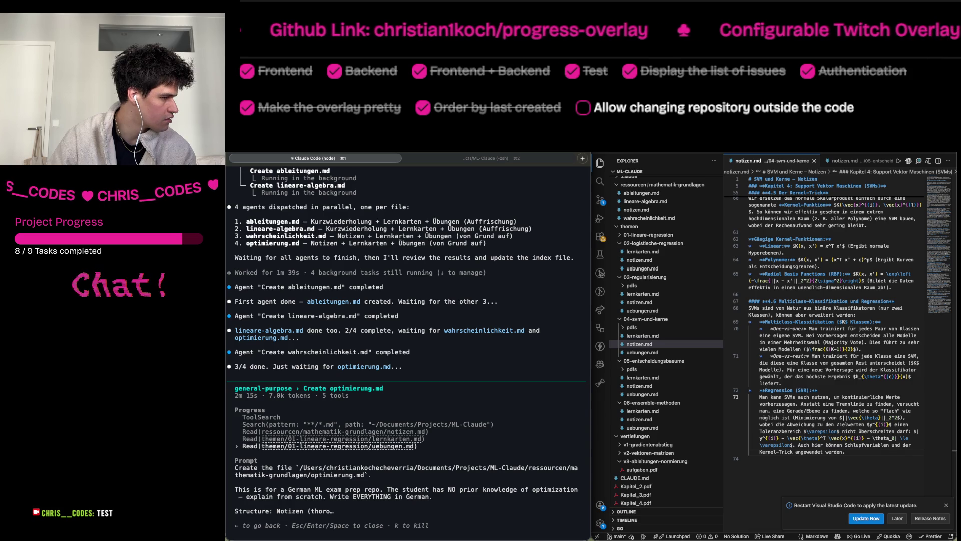
pyautogui.press('Escape')
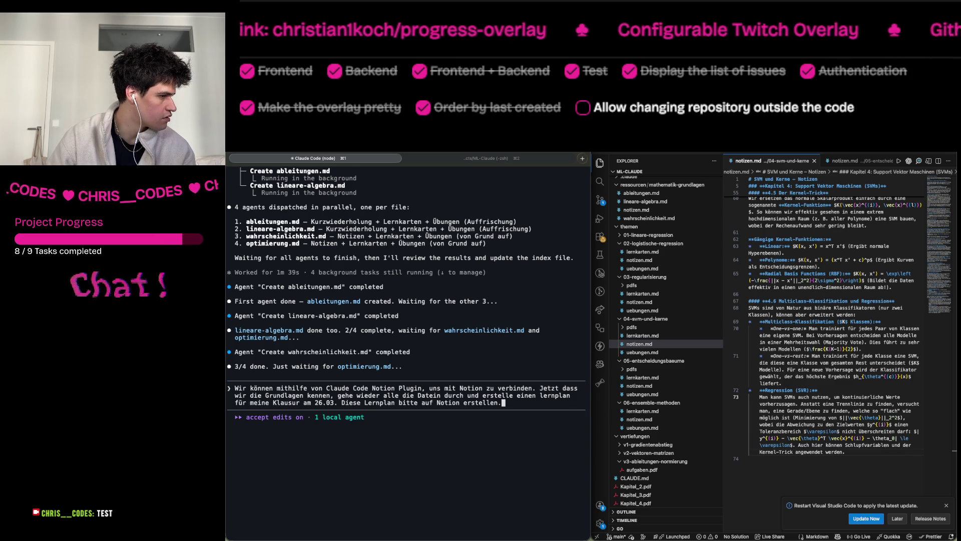
pyautogui.press('Down')
pyautogui.press('Return')
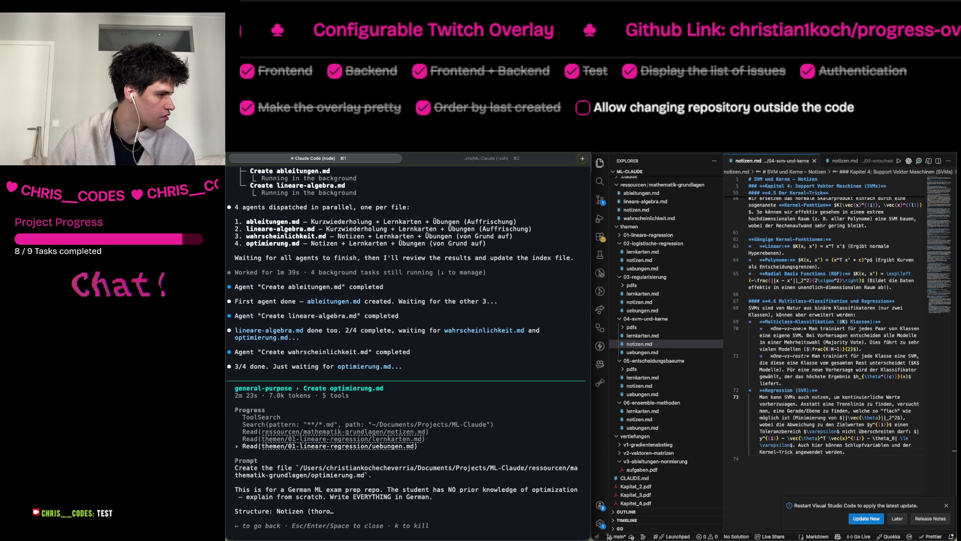
pyautogui.press('Escape')
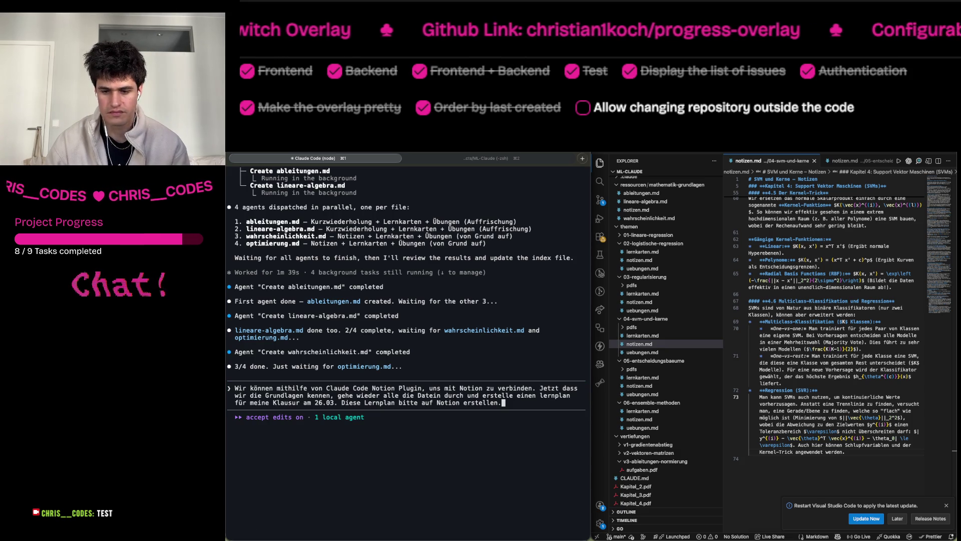
pyautogui.press('super+alt+d')
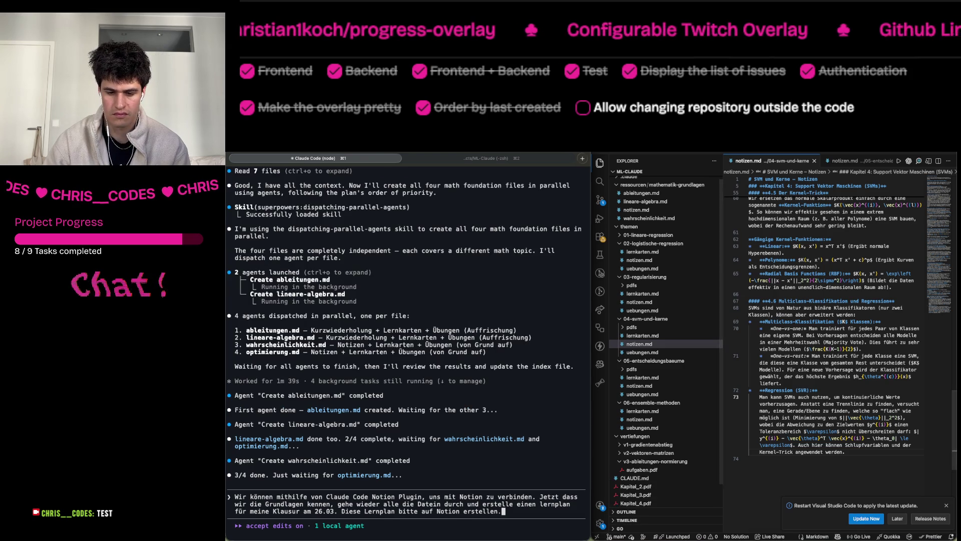
pyautogui.press('super+Tab')
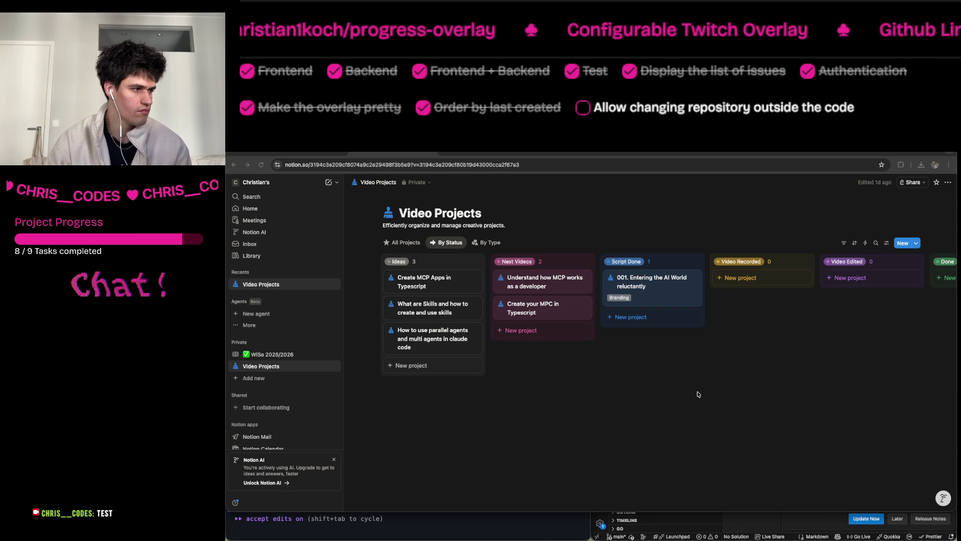
# Bring the Claude Code terminal forward to read the Batch 1 summary of math files.
pyautogui.click(536, 534)
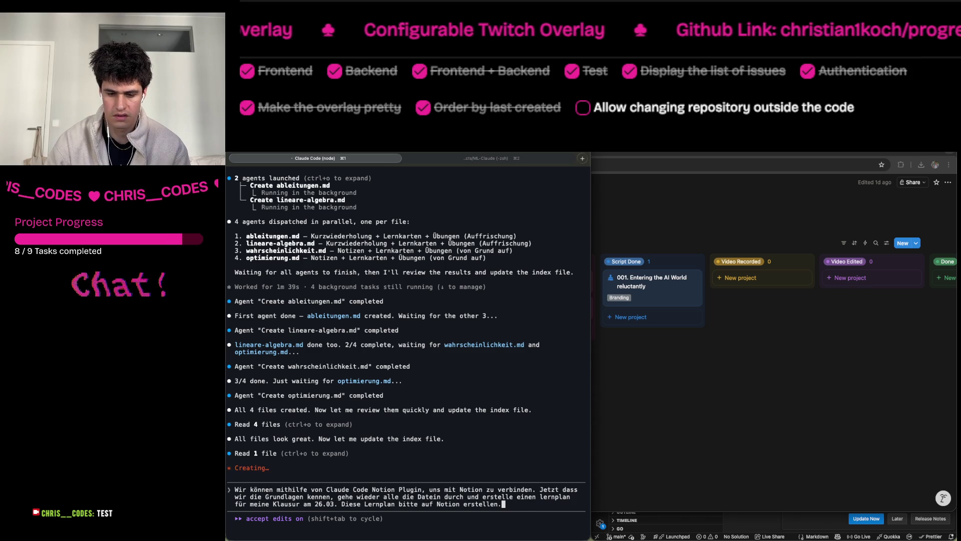
pyautogui.press('super+Tab')
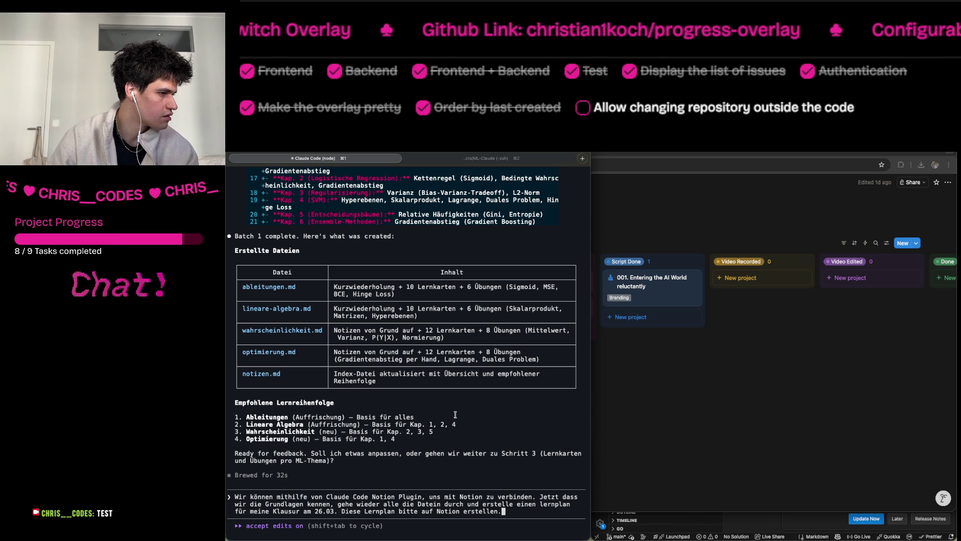
# Reword the request to 'fehlenden Grundlagen erkannt haben' and send the Notion study-plan request.
pyautogui.press('Left')
pyautogui.press('Left')
pyautogui.press('Left')
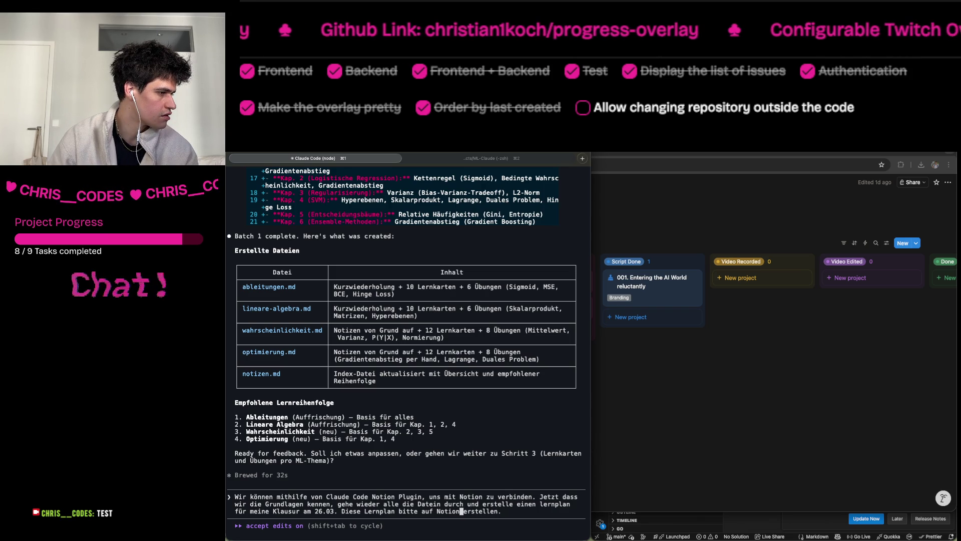
pyautogui.press('Left')
pyautogui.press('Left')
pyautogui.press('Left')
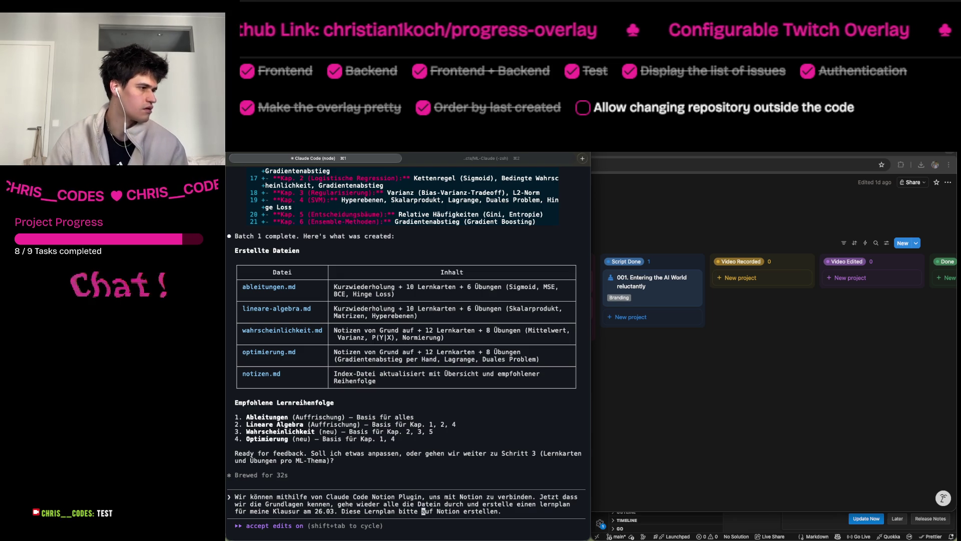
pyautogui.press('Left')
pyautogui.press('Left')
pyautogui.press('Left')
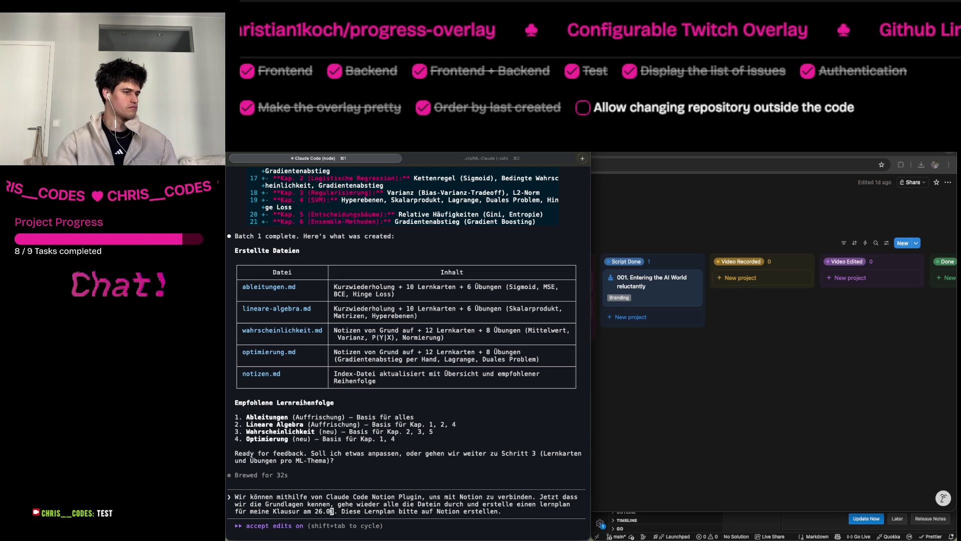
pyautogui.press('Left')
pyautogui.press('Left')
pyautogui.press('Left')
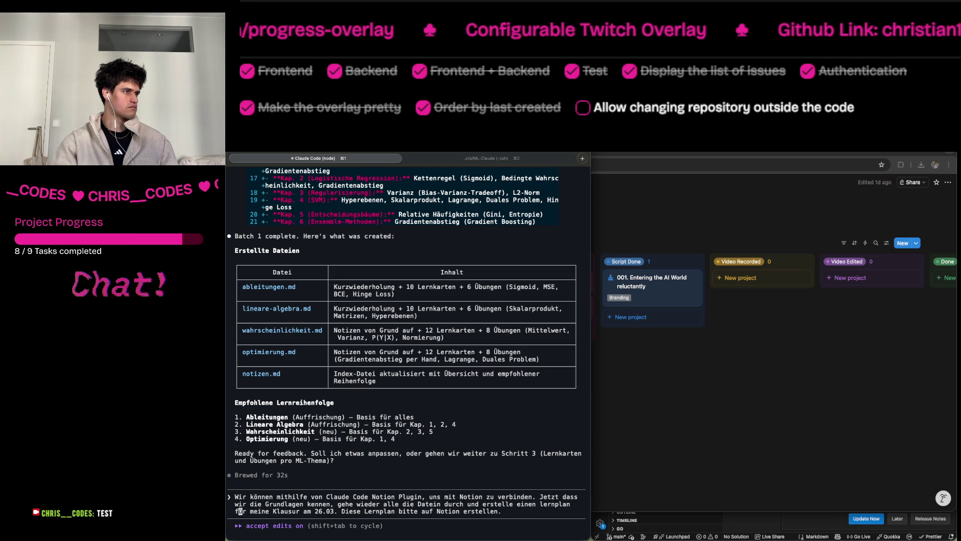
pyautogui.press('Left')
pyautogui.press('Left')
pyautogui.press('Left')
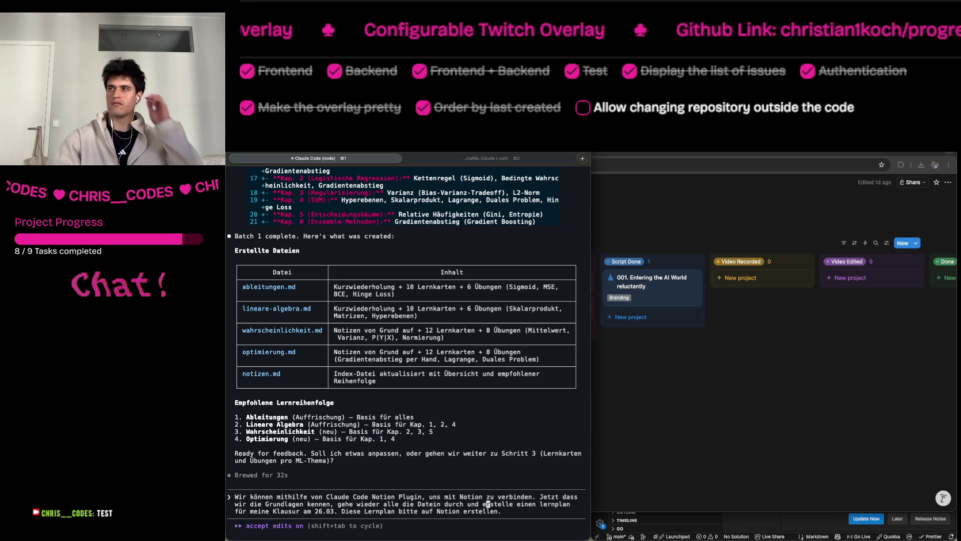
pyautogui.press('Left')
pyautogui.press('Left')
pyautogui.press('Left')
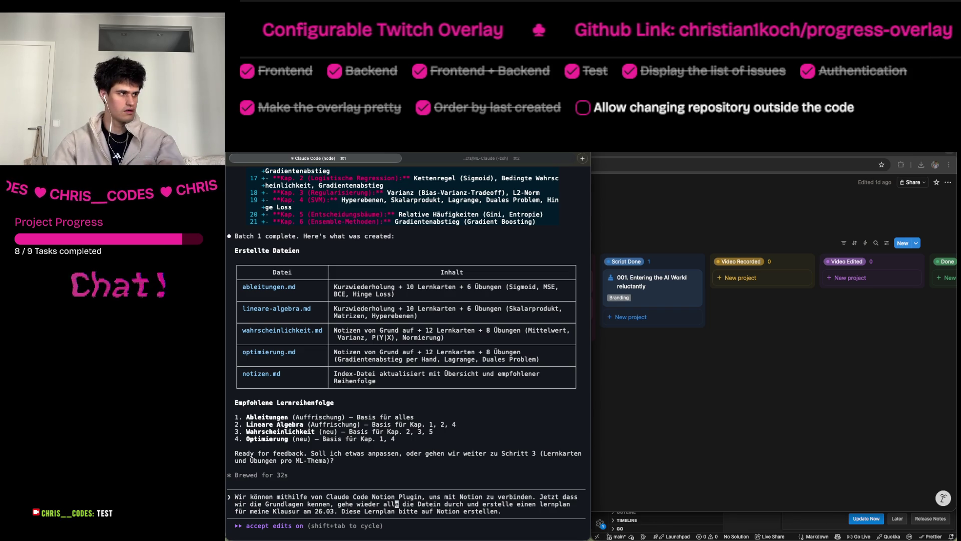
pyautogui.press('Left')
pyautogui.press('Left')
pyautogui.press('Left')
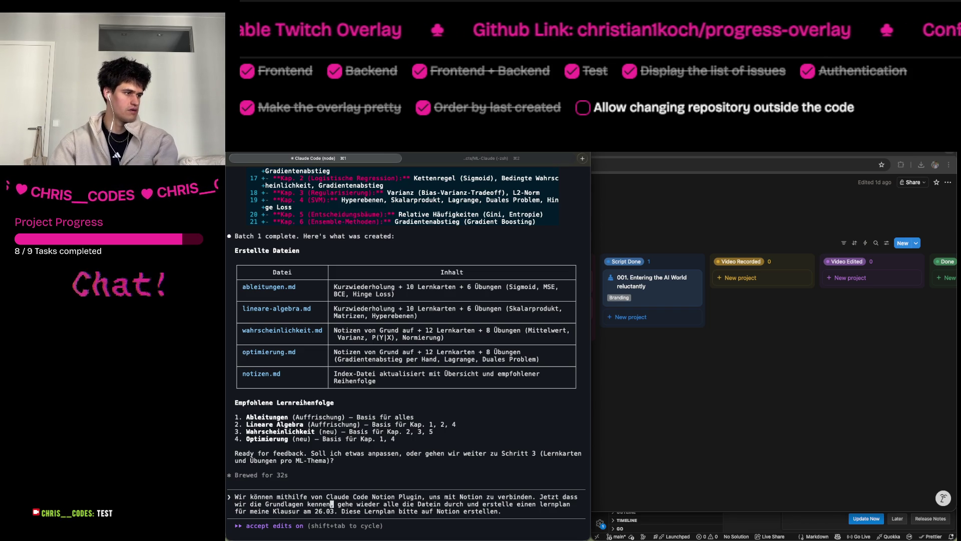
pyautogui.press('BackSpace')
pyautogui.press('BackSpace')
pyautogui.press('BackSpace')
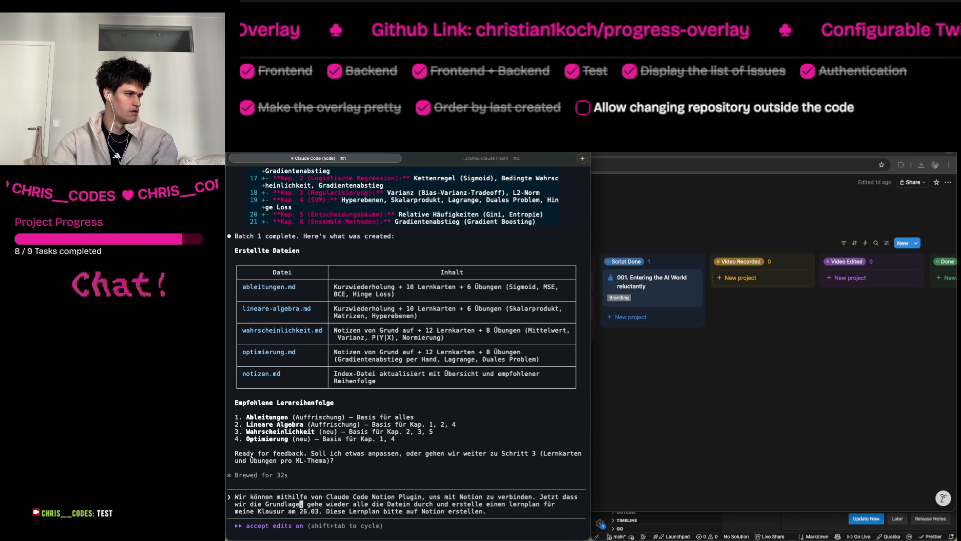
pyautogui.press('BackSpace')
pyautogui.press('BackSpace')
pyautogui.press('BackSpace')
pyautogui.write('fehlende')
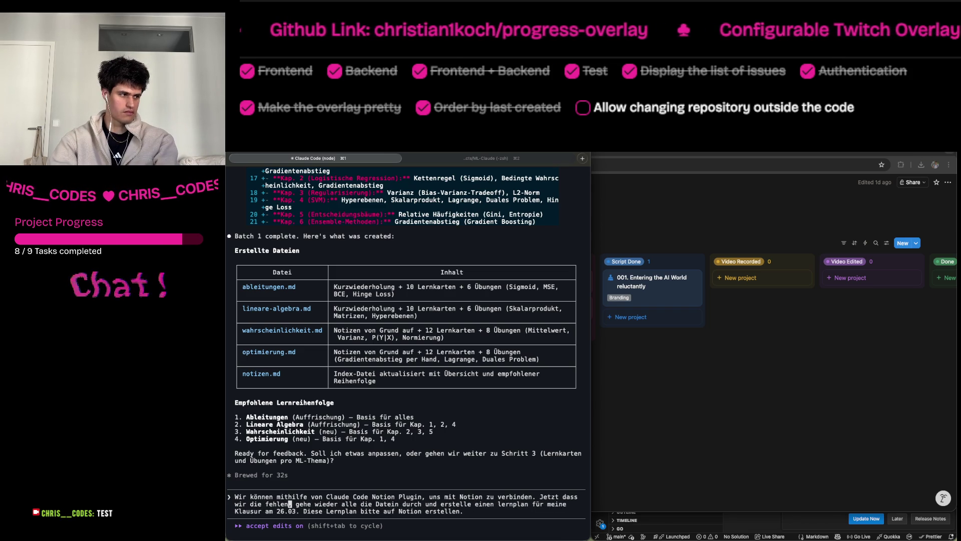
pyautogui.write('n Grundlagen')
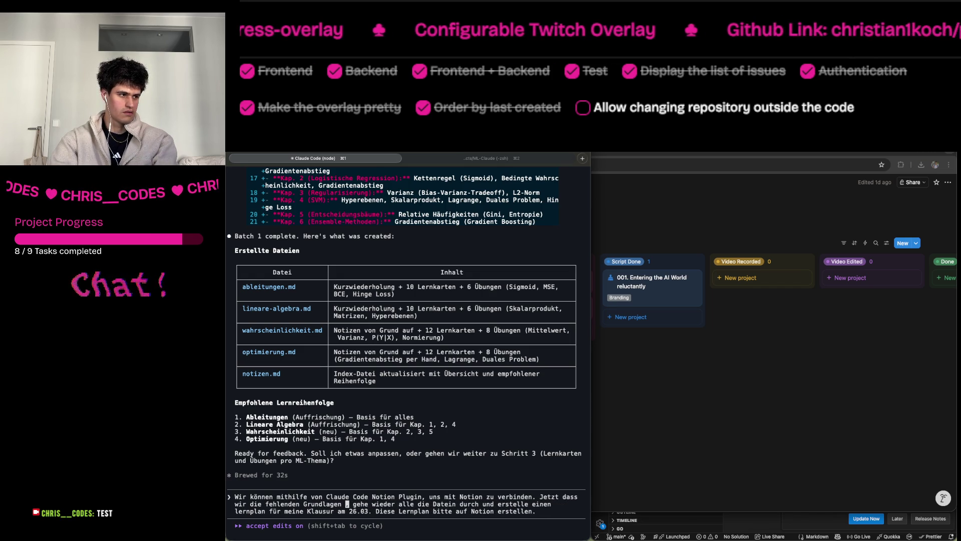
pyautogui.write(' e')
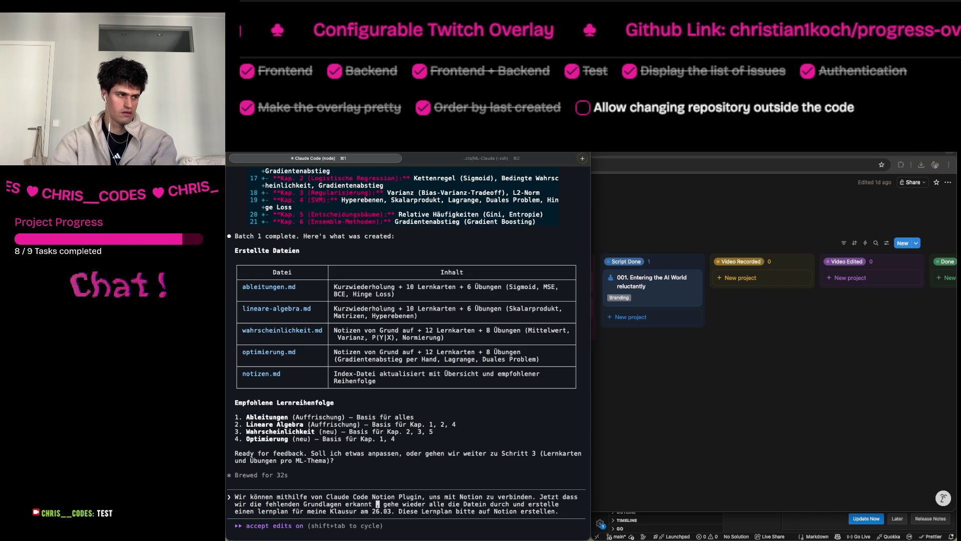
pyautogui.write('rkannt haben')
pyautogui.click(275, 511)
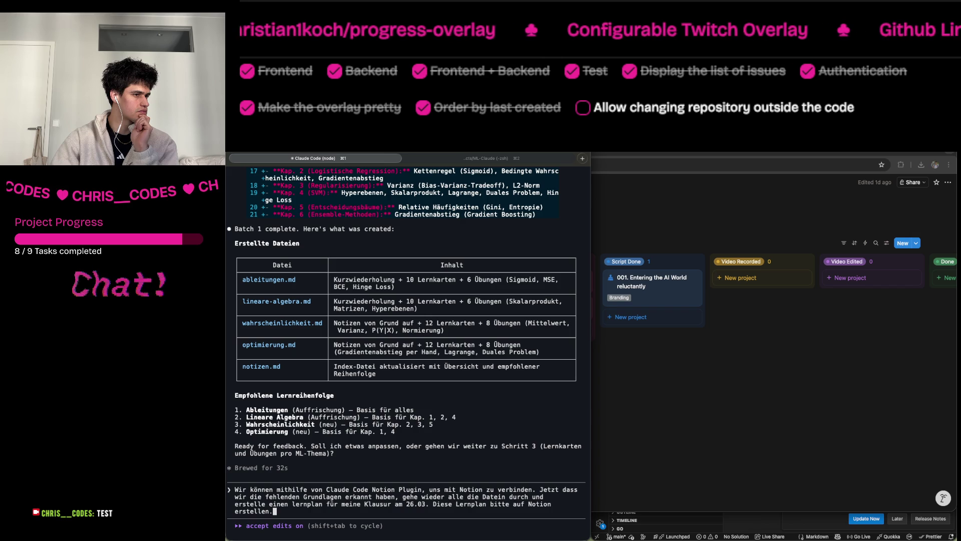
pyautogui.press('Return')
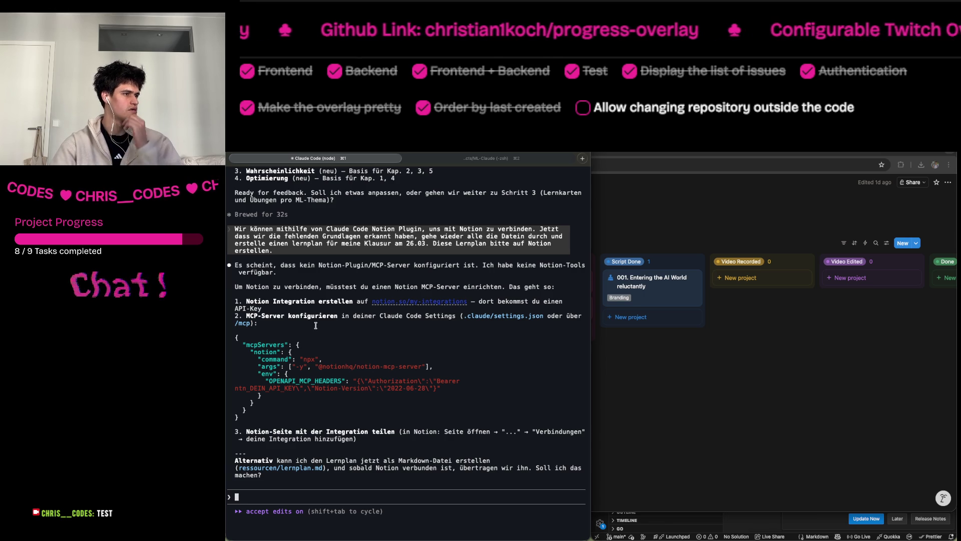
# Open notion.so/my-integrations in the system browser and start a new integration.
pyautogui.keyDown('super'); pyautogui.click(462, 303); pyautogui.keyUp('super')
pyautogui.click(581, 299)
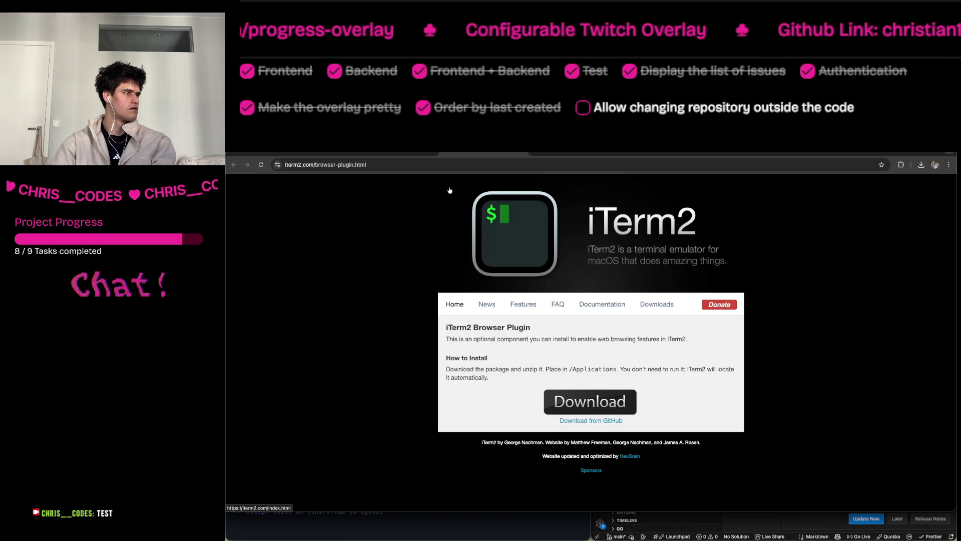
pyautogui.press('super+w')
pyautogui.press('super+Tab')
pyautogui.keyDown('super'); pyautogui.click(462, 305); pyautogui.keyUp('super')
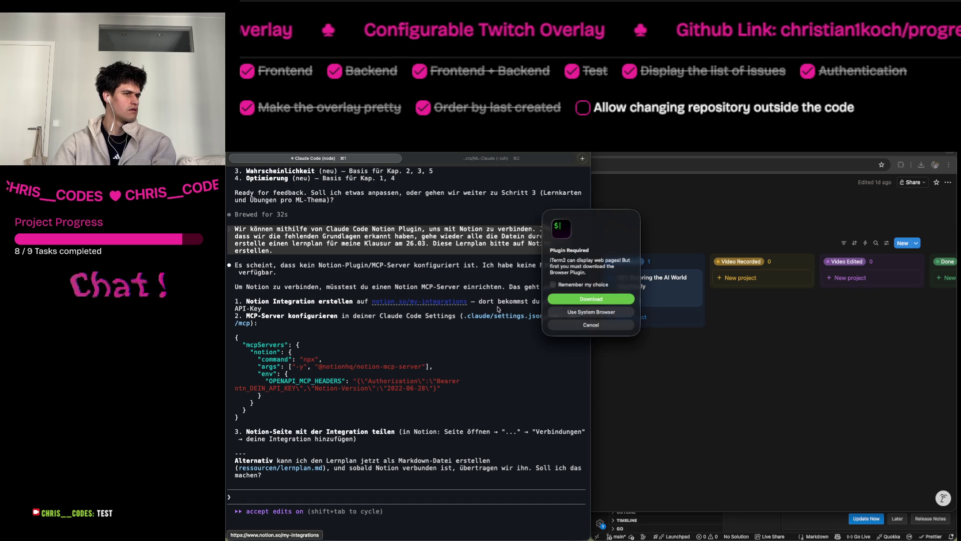
pyautogui.click(569, 313)
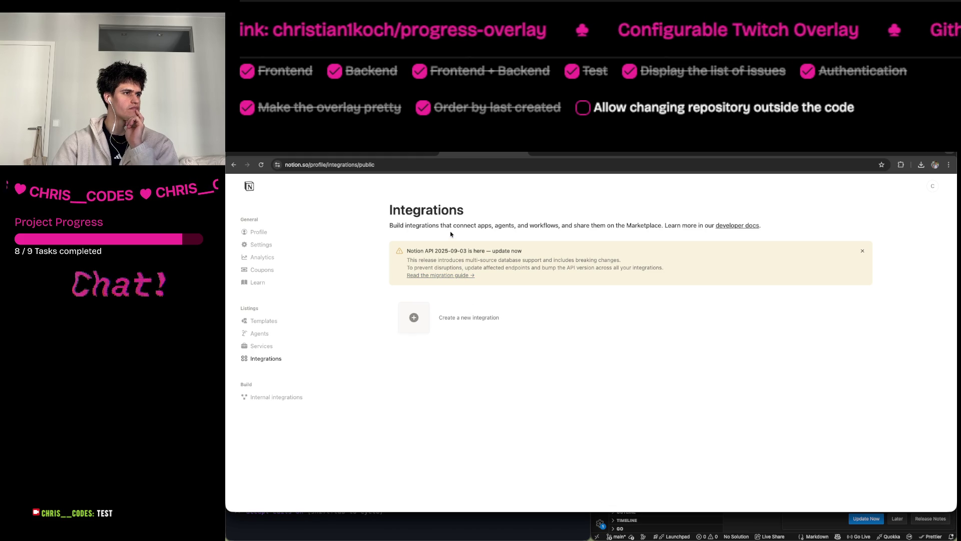
pyautogui.click(422, 324)
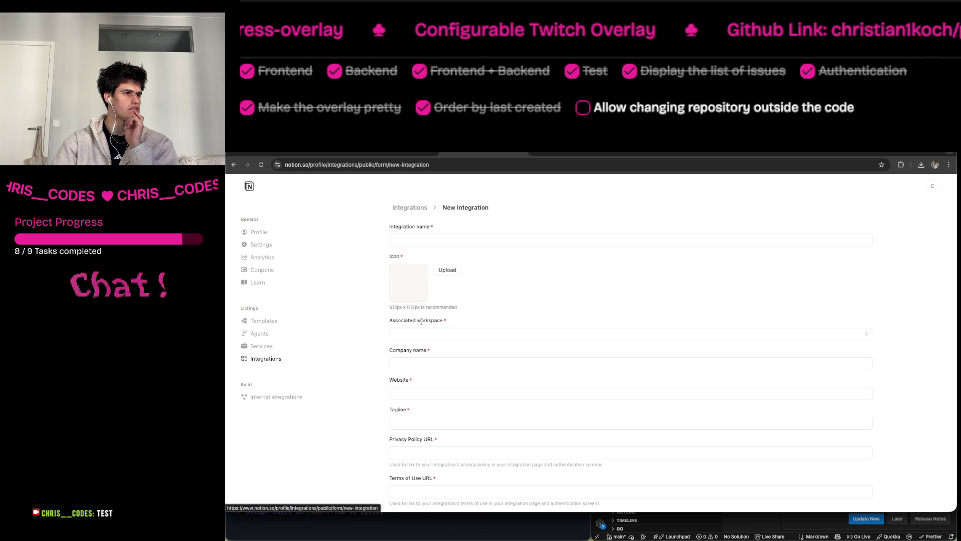
# Name the integration 'Claude Code' and pick its workspace.
pyautogui.click(427, 239)
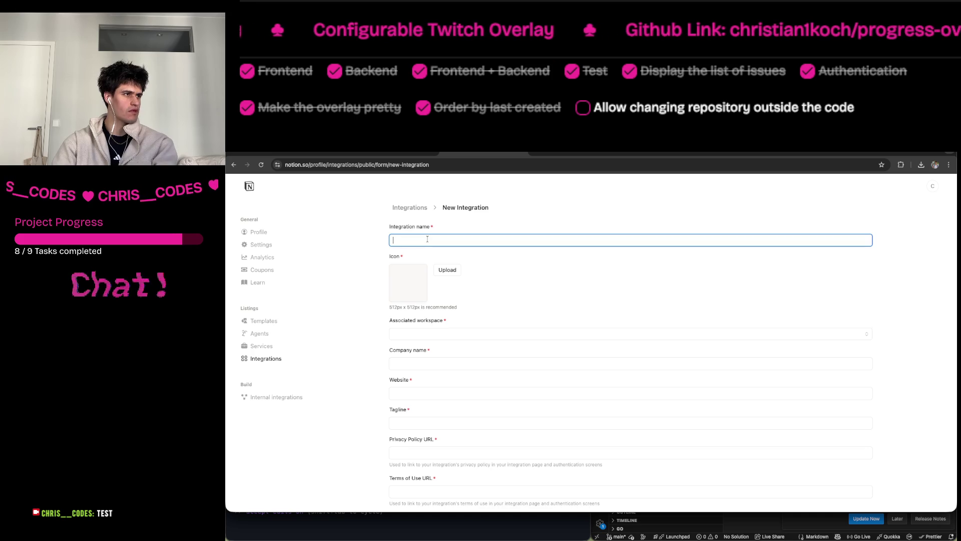
pyautogui.write('Cladue')
pyautogui.press('BackSpace')
pyautogui.press('BackSpace')
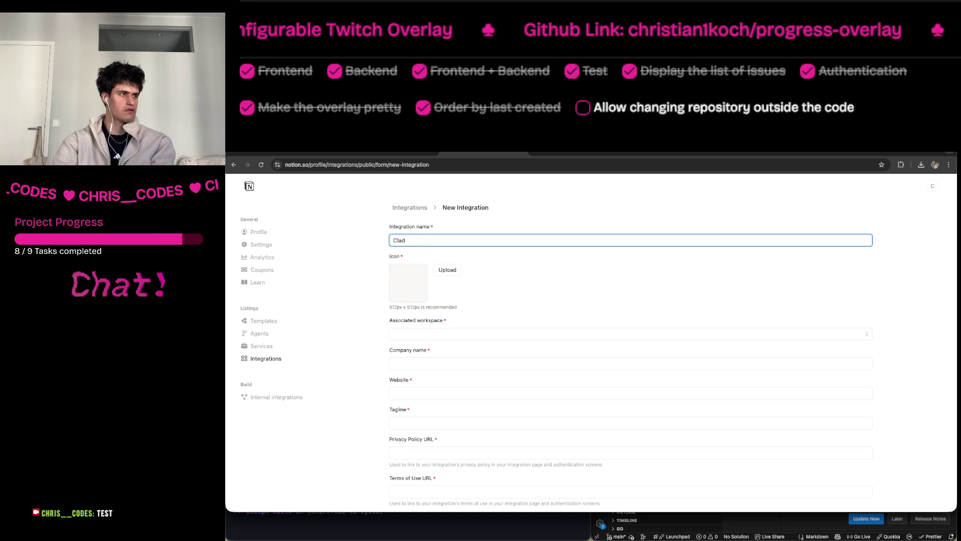
pyautogui.write('ude Coee')
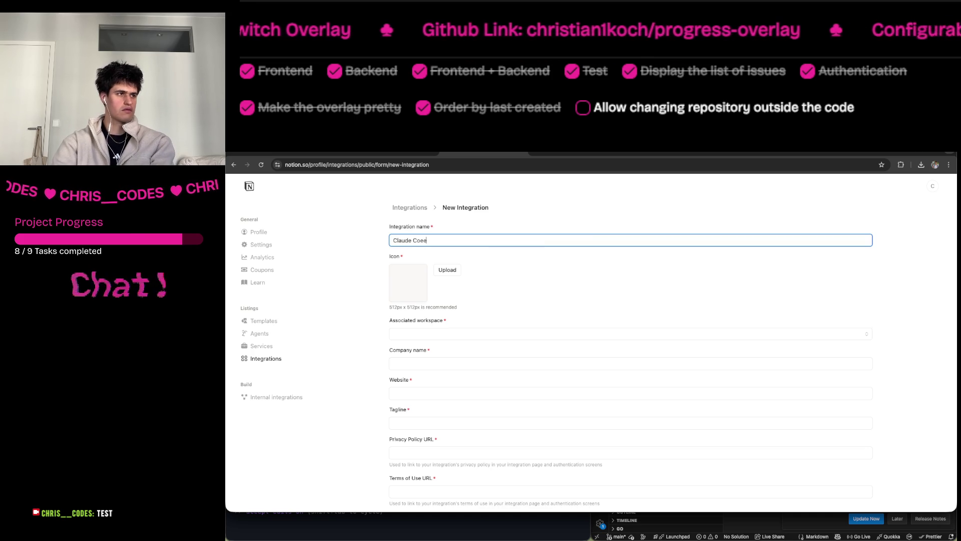
pyautogui.press('BackSpace')
pyautogui.press('BackSpace')
pyautogui.write('de')
pyautogui.click(464, 334)
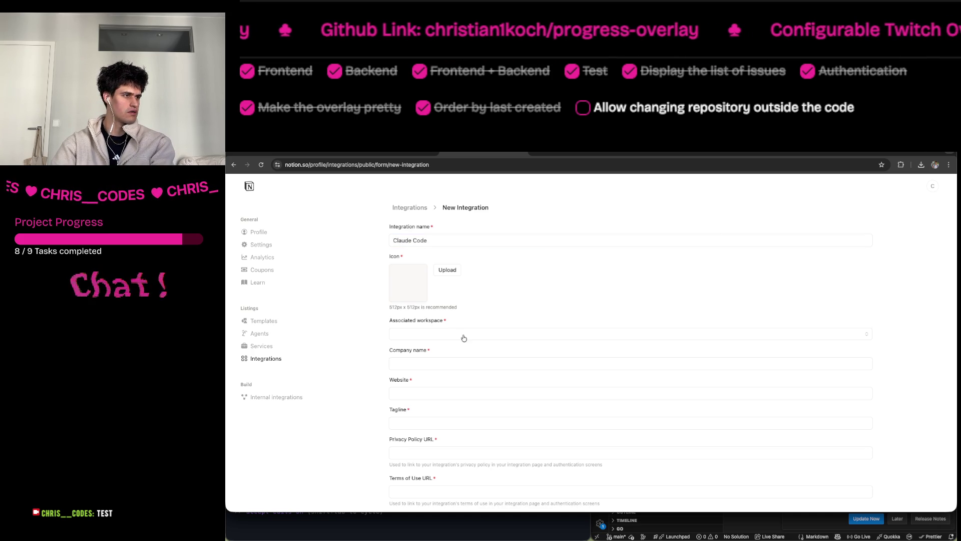
pyautogui.click(463, 348)
# Fill company name, website and tagline with 'None', start the privacy URL, and submit.
pyautogui.click(458, 365)
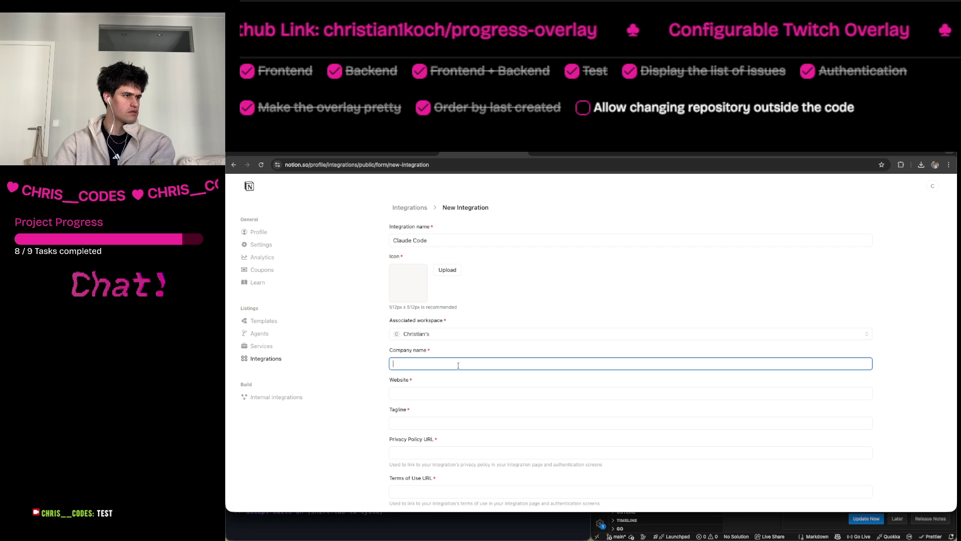
pyautogui.write('None')
pyautogui.press('Tab')
pyautogui.write('None')
pyautogui.press('Tab')
pyautogui.write('None')
pyautogui.press('Tab')
pyautogui.write('N')
pyautogui.scroll(-4, 544, 360)
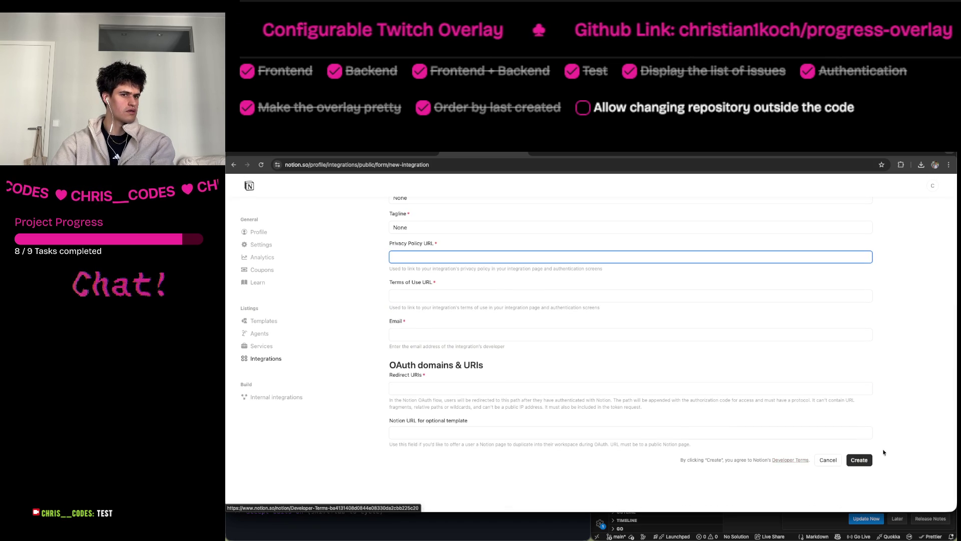
pyautogui.click(867, 460)
# Clear the invalid Website value flagged by validation.
pyautogui.scroll(4, 568, 364)
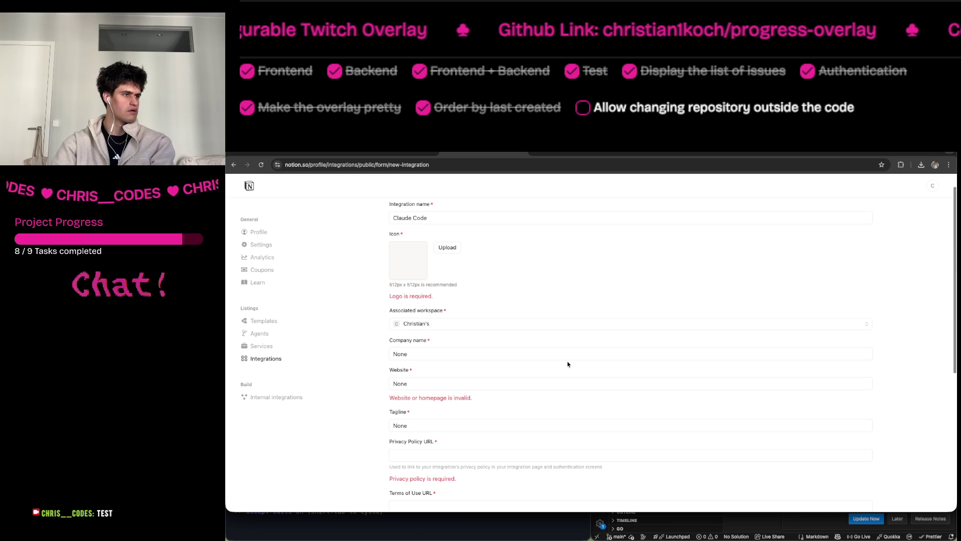
pyautogui.click(481, 384)
pyautogui.press('super+a')
pyautogui.click(437, 354)
pyautogui.click(421, 382)
pyautogui.press('super+a')
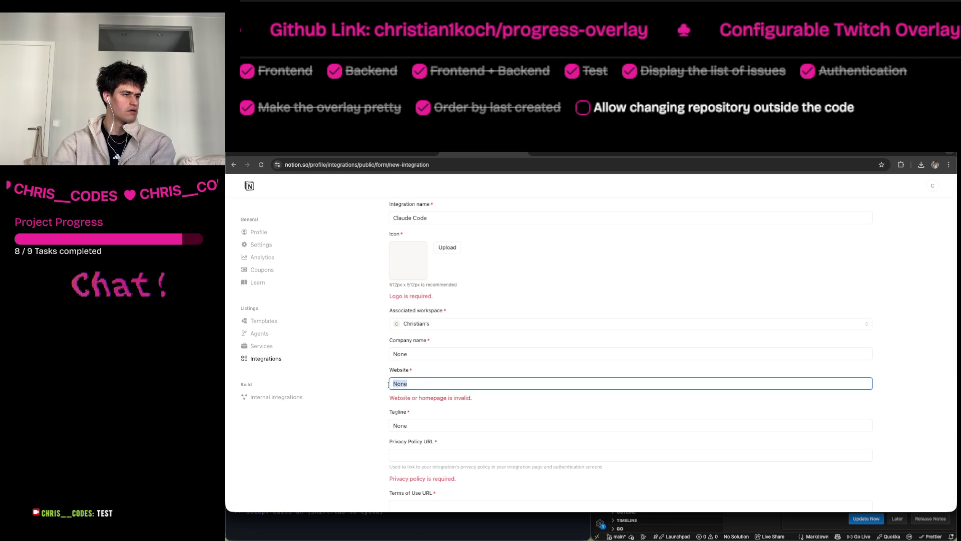
pyautogui.press('BackSpace')
pyautogui.write('h')
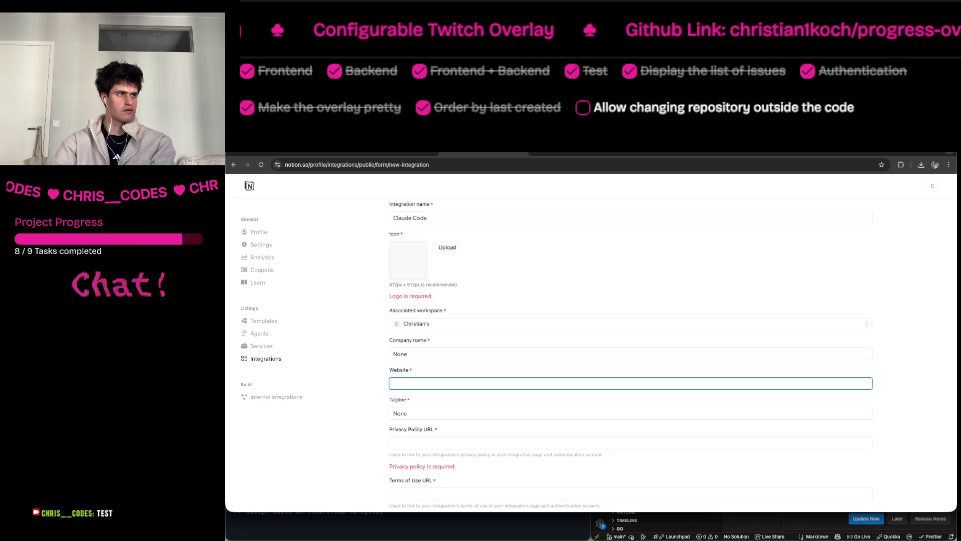
# Abandon the form and go back to the Integrations list.
pyautogui.press('super+t')
pyautogui.write('gith')
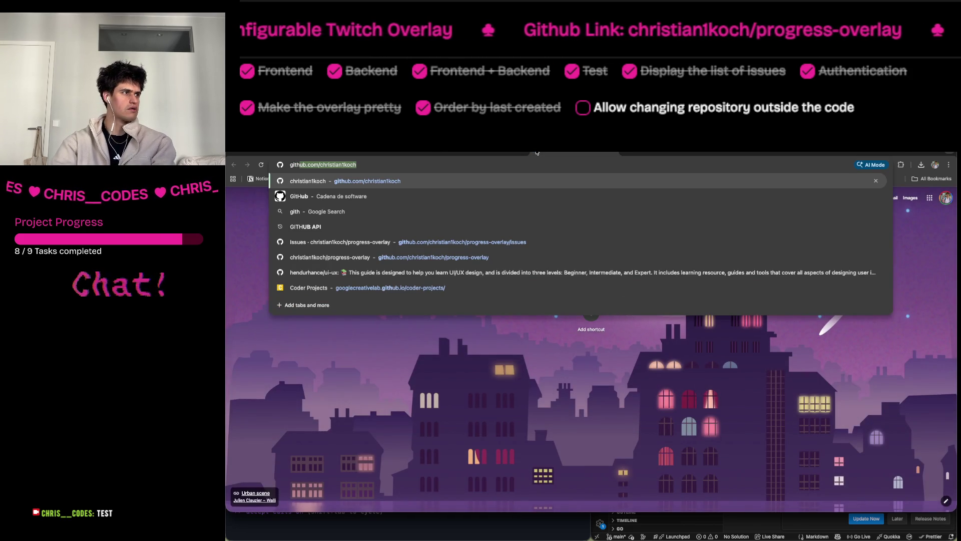
pyautogui.press('super+w')
pyautogui.click(483, 154)
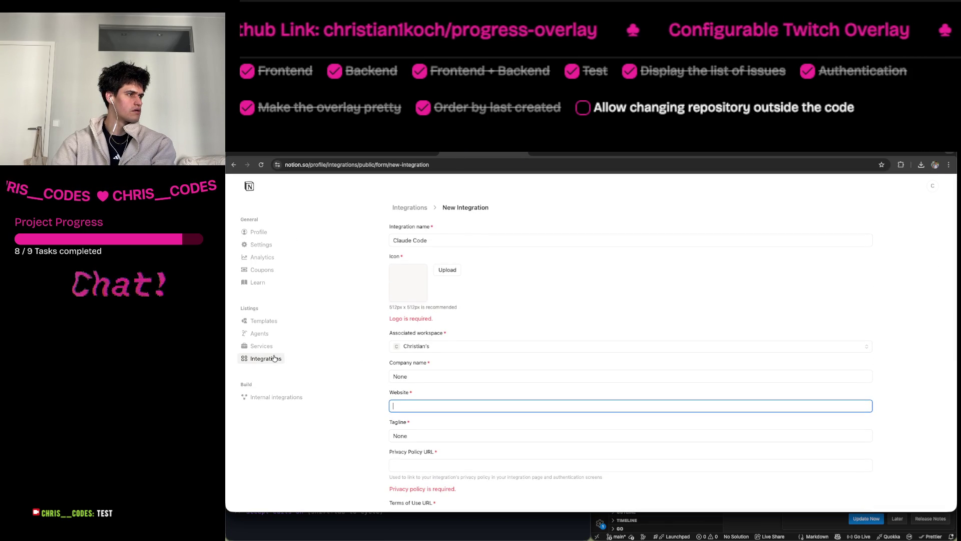
pyautogui.scroll(-5, 360, 383)
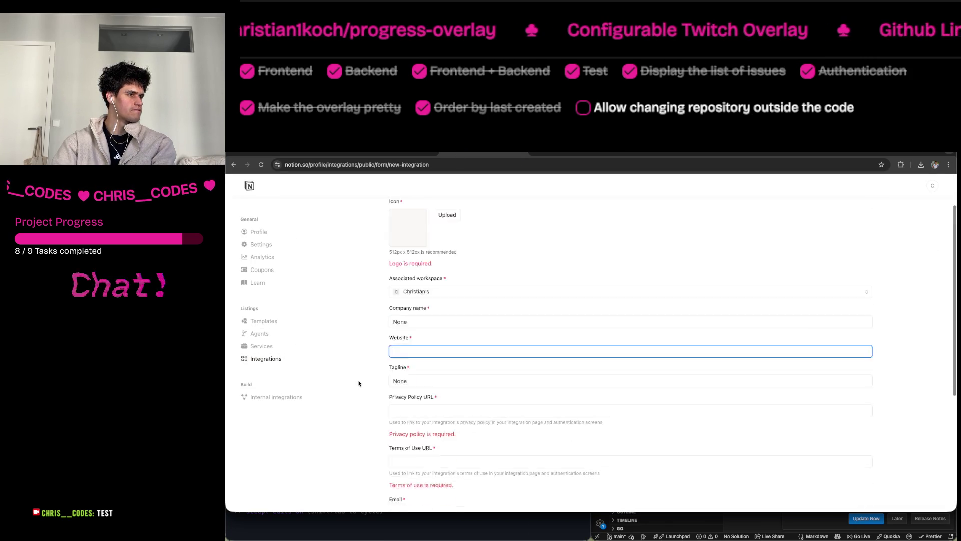
pyautogui.scroll(5, 439, 433)
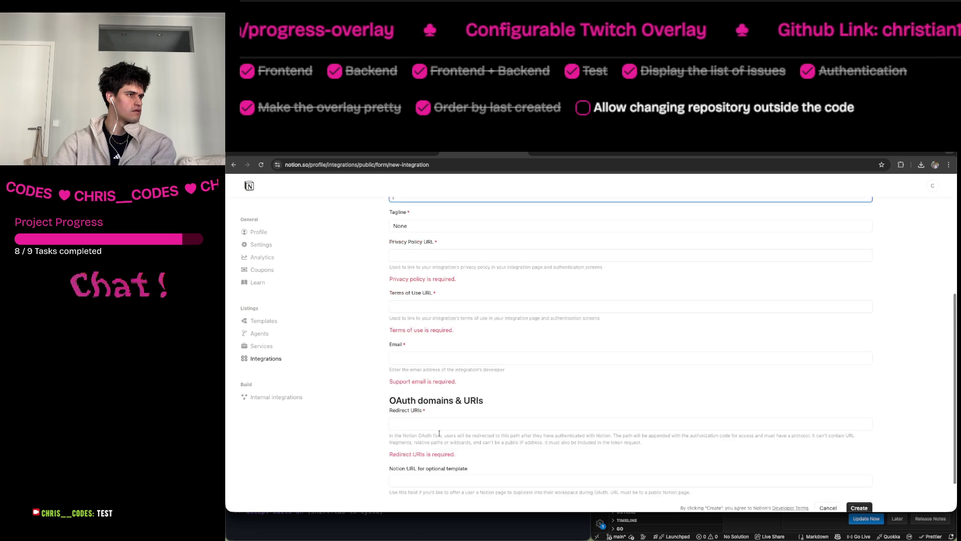
pyautogui.click(407, 208)
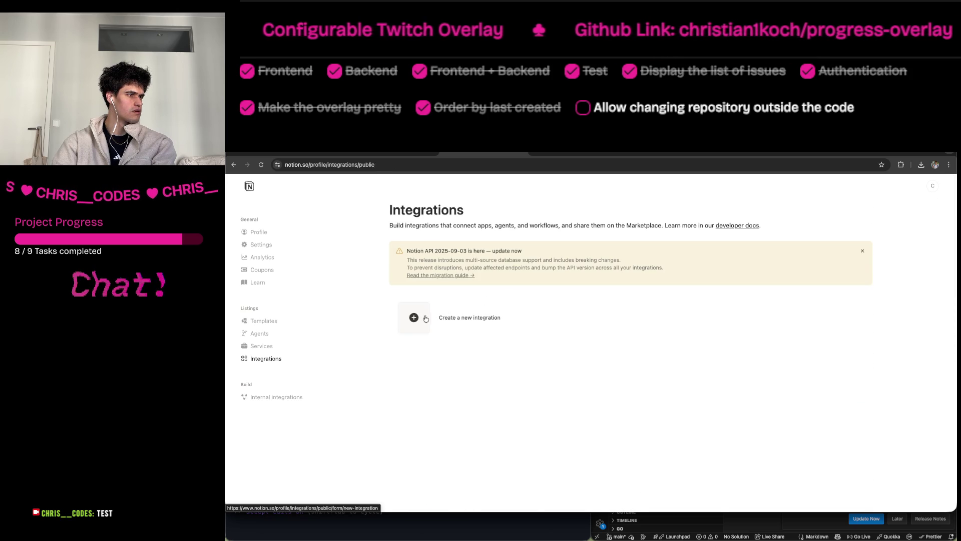
# Start a fresh integration named 'Claude Code Integration' and pick its workspace.
pyautogui.click(424, 318)
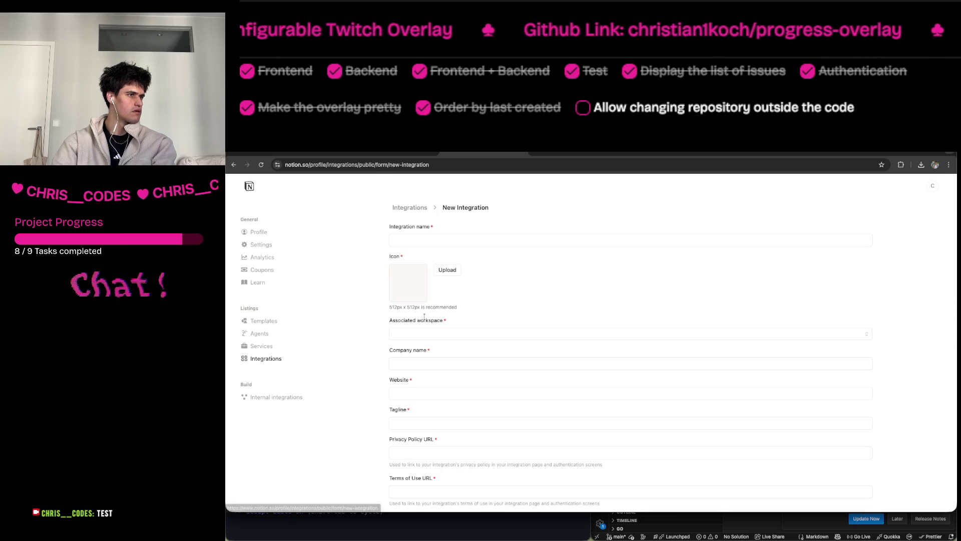
pyautogui.click(436, 243)
pyautogui.write('Claude Code ')
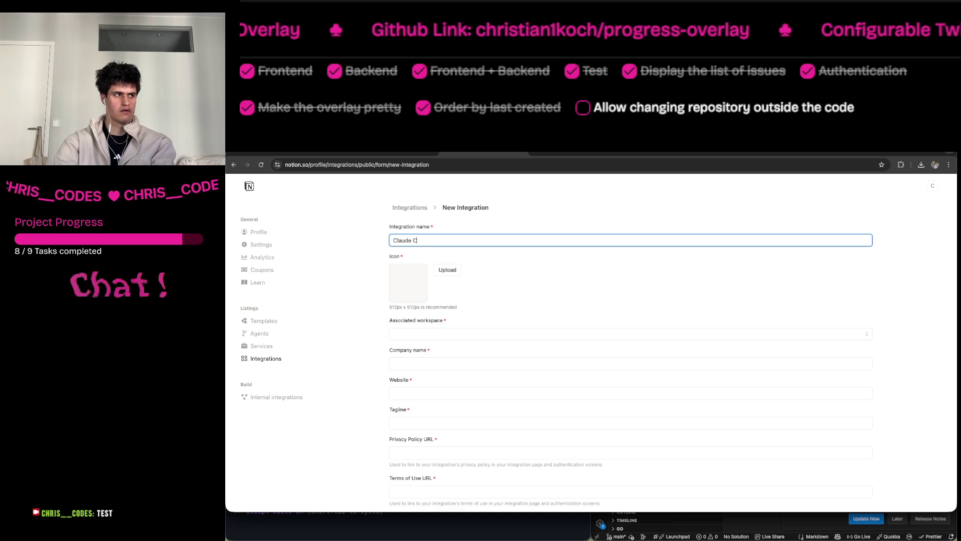
pyautogui.write('Integration')
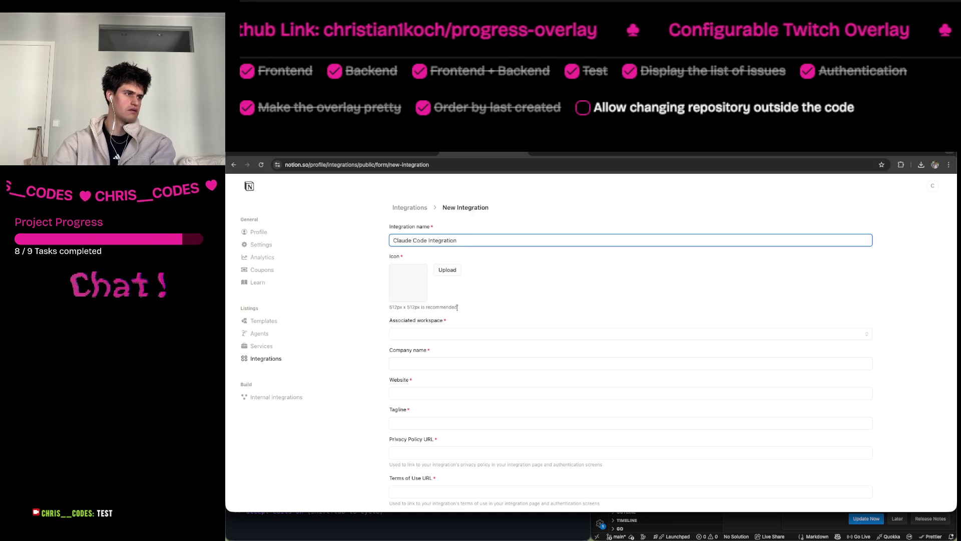
pyautogui.click(457, 333)
pyautogui.click(454, 347)
# Set the company name to 'None' and paste the GitHub profile URL into Website.
pyautogui.click(444, 364)
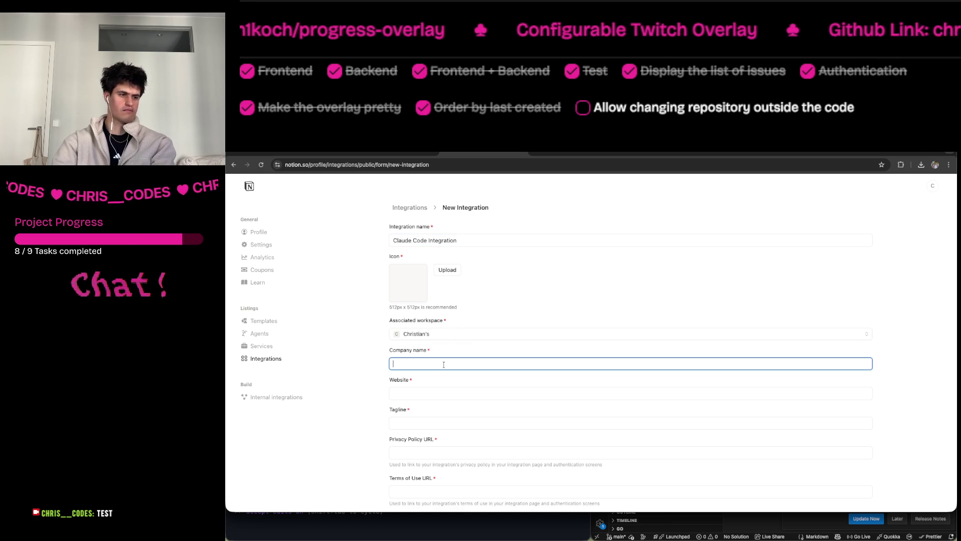
pyautogui.write('None')
pyautogui.press('Tab')
pyautogui.hotkey('ctrl', 'v')
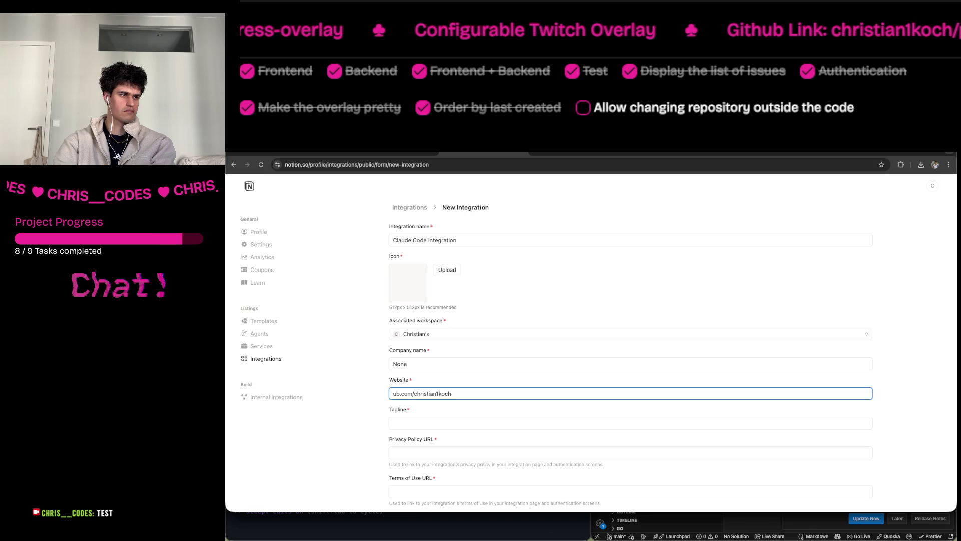
pyautogui.hotkey('ctrl', 't')
pyautogui.hotkey('ctrl', 'v')
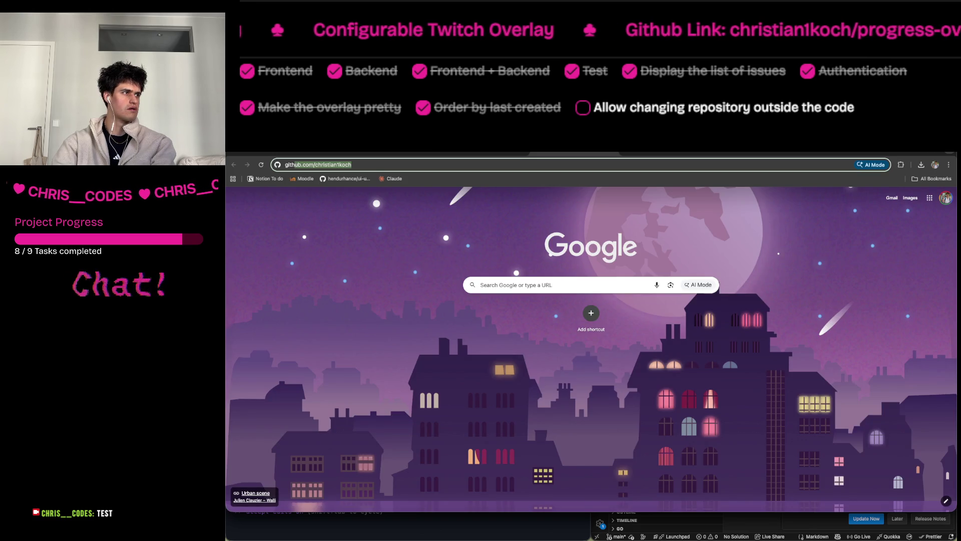
pyautogui.hotkey('ctrl', 'w')
pyautogui.hotkey('ctrl', 'a')
pyautogui.hotkey('ctrl', 'v')
pyautogui.click(440, 417)
# Set the tagline to 'None' and the Privacy Policy URL to the GitHub profile URL.
pyautogui.click(421, 428)
pyautogui.write('None')
pyautogui.press('Tab')
pyautogui.hotkey('ctrl', 'v')
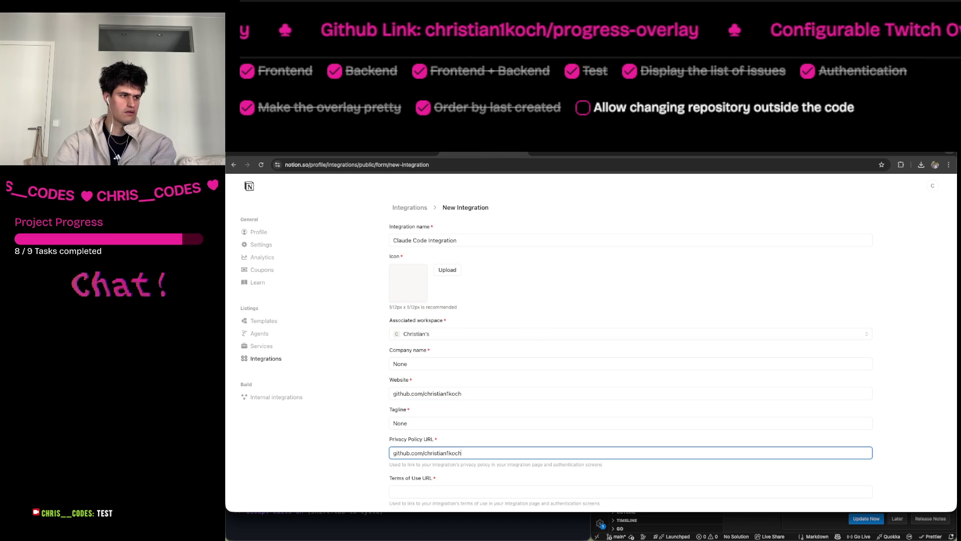
pyautogui.scroll(-1, 449, 389)
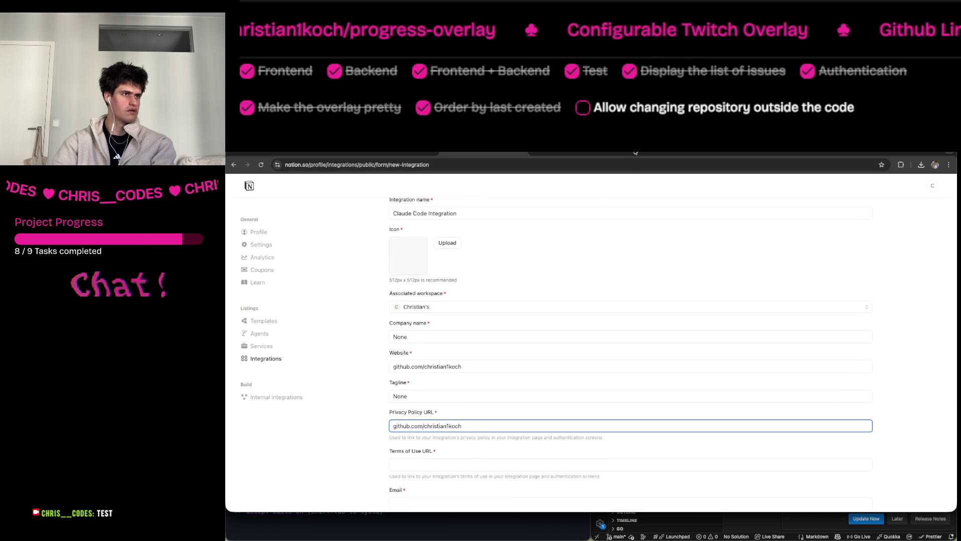
# Search the web for 'notion with claude code' in a new tab.
pyautogui.hotkey('ctrl', 't')
pyautogui.write('notion with ')
pyautogui.write('cla')
pyautogui.press('Down')
pyautogui.press('Return')
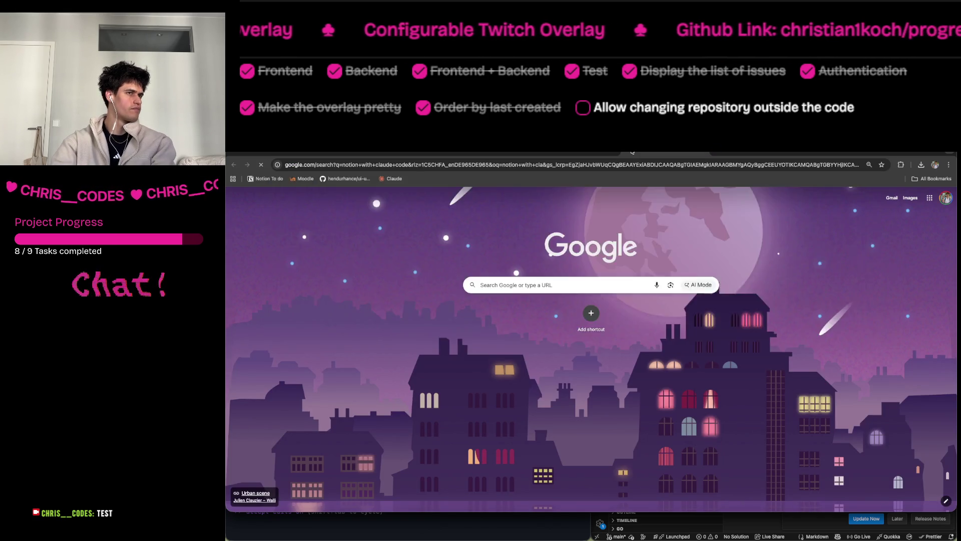
# Open the Connecting to Notion MCP guide and select its claude mcp add command.
pyautogui.scroll(-2, 428, 336)
pyautogui.click(420, 369)
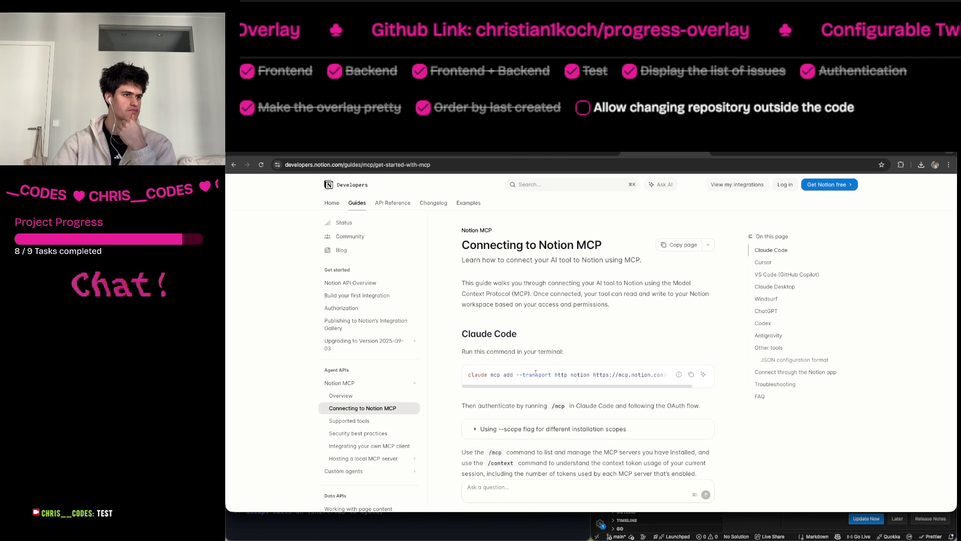
pyautogui.hscroll(5, 535, 372)
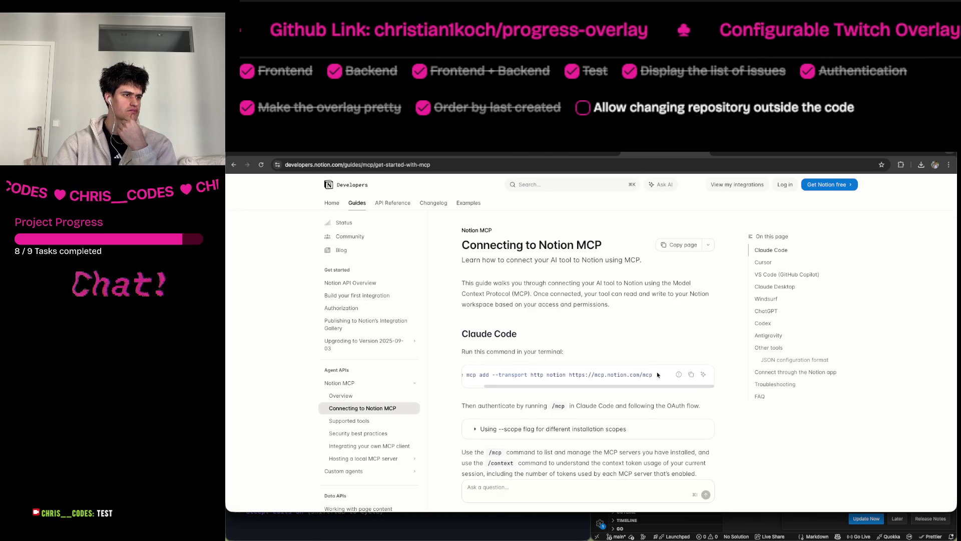
pyautogui.tripleClick(520, 374)
pyautogui.click(526, 373)
pyautogui.tripleClick(526, 372)
# Return to the terminal and quit the running Claude Code session.
pyautogui.scroll(-4, 526, 373)
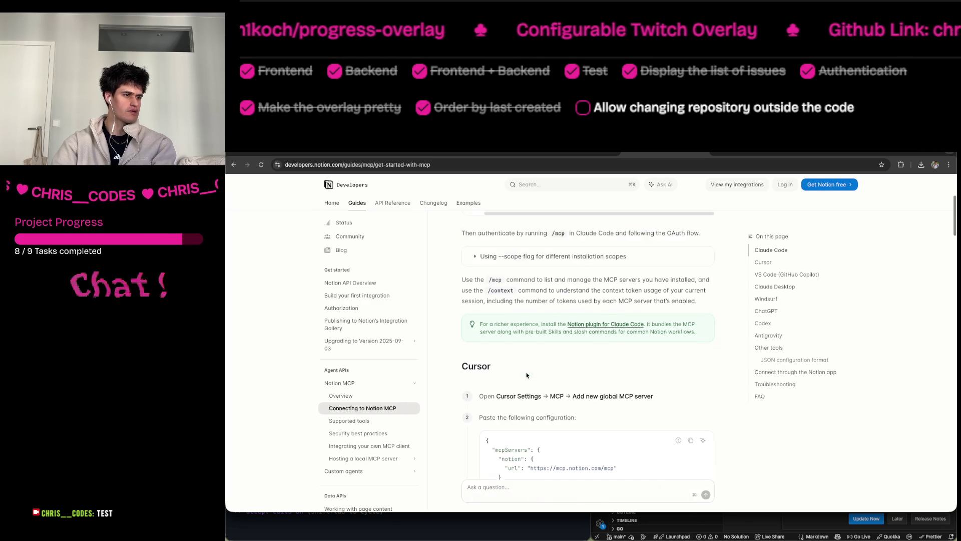
pyautogui.scroll(4, 554, 397)
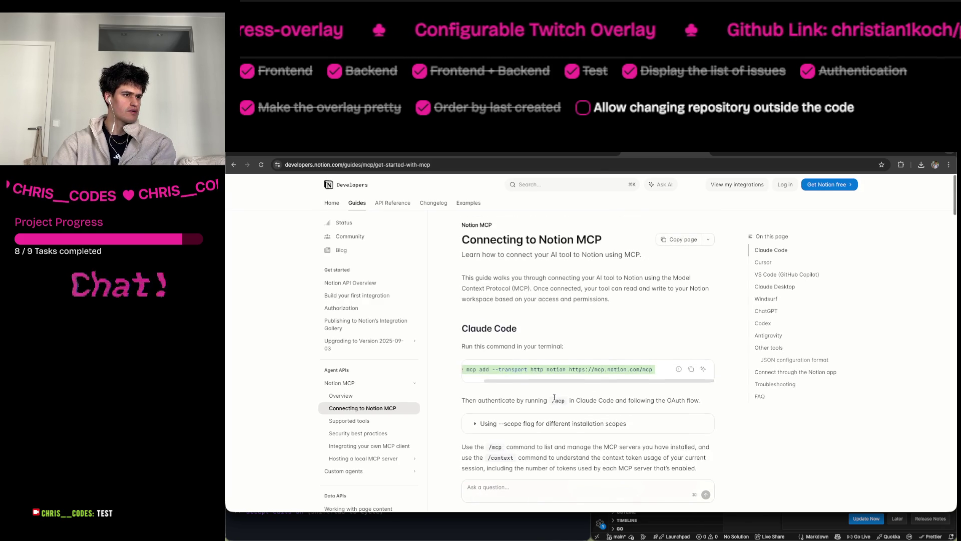
pyautogui.press('super+Tab')
pyautogui.hotkey('ctrl', 'c')
pyautogui.hotkey('ctrl', 'c')
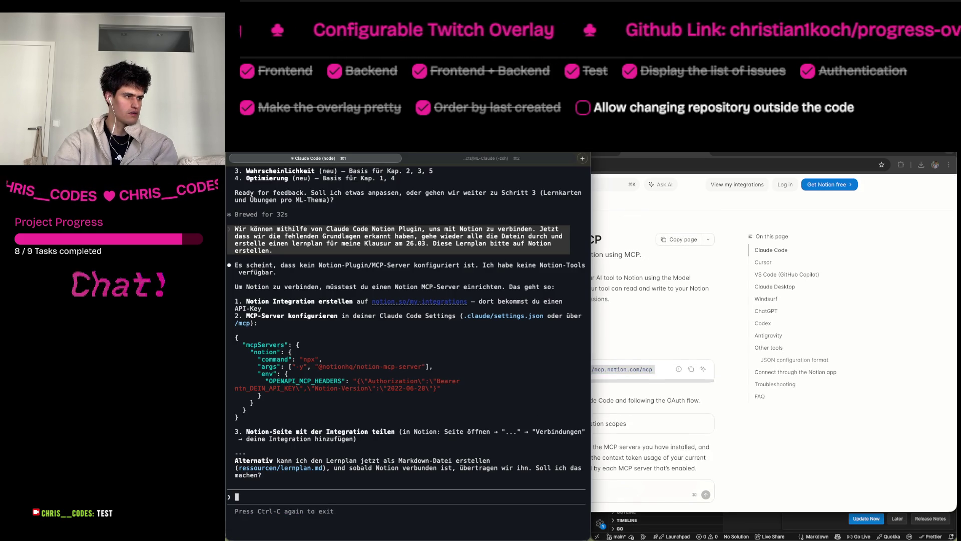
pyautogui.press('Return')
pyautogui.write('claude mcp add --transport http notion https://mcp.notion.com/mcp')
pyautogui.press('Return')
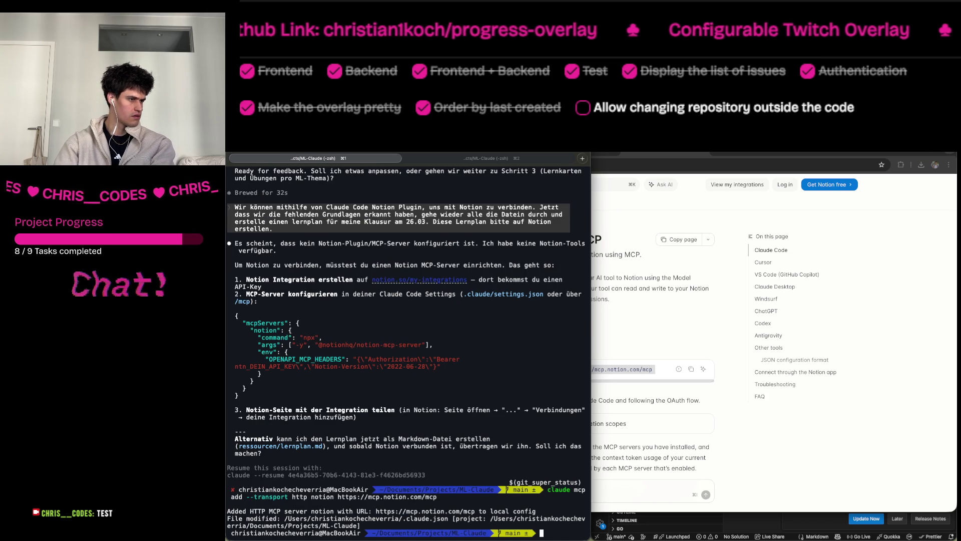
# Copy the setup command from the Notion guide and run it again in the terminal.
pyautogui.click(634, 336)
pyautogui.hscroll(-2, 561, 383)
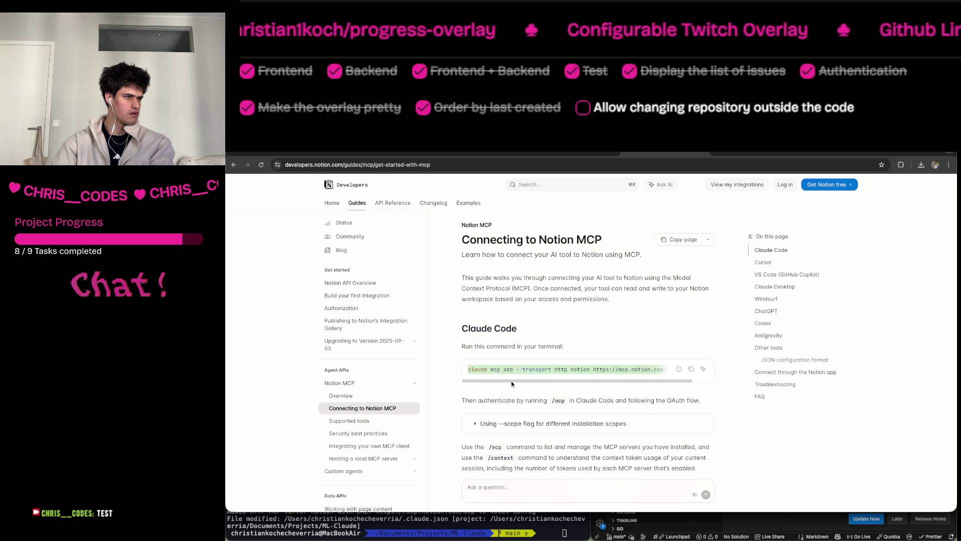
pyautogui.click(685, 363)
pyautogui.click(691, 369)
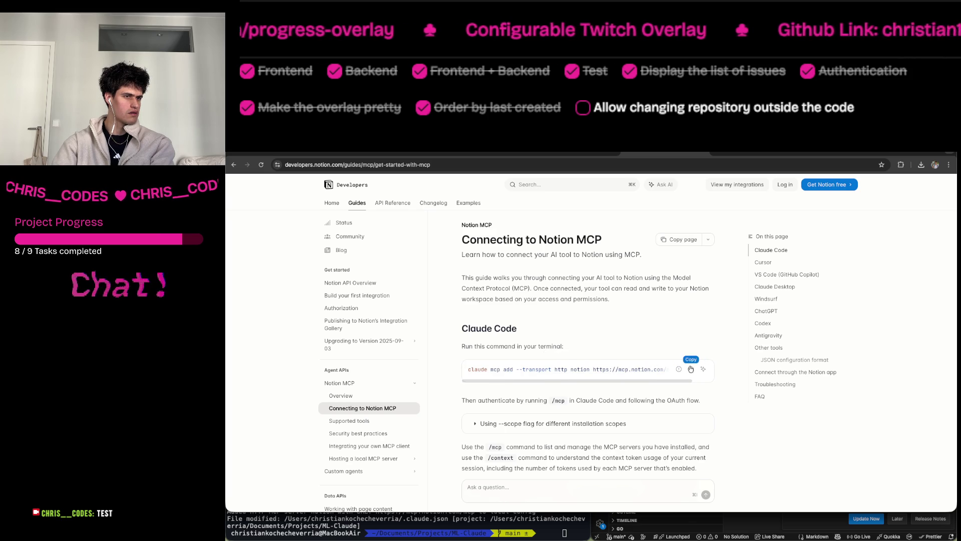
pyautogui.press('super+Tab')
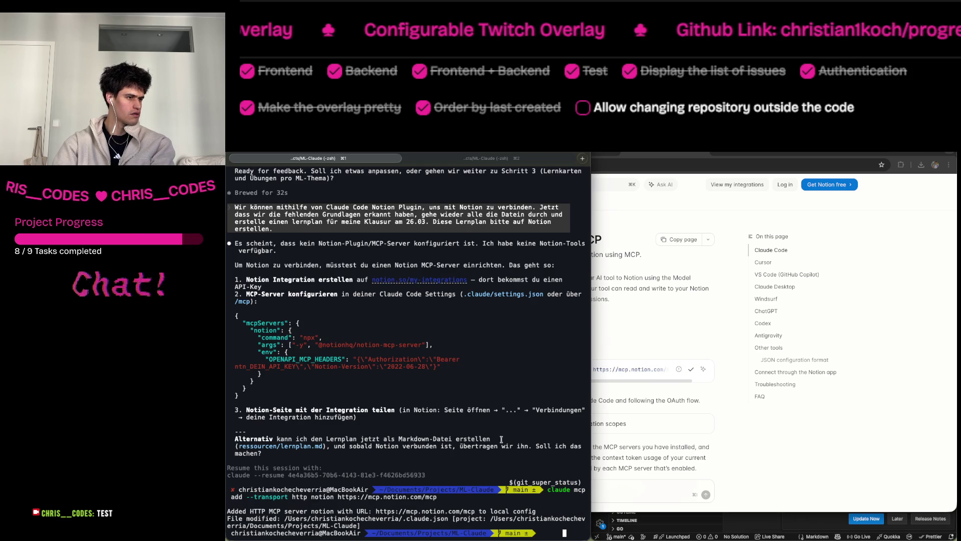
pyautogui.press('BackSpace')
pyautogui.press('BackSpace')
pyautogui.press('BackSpace')
pyautogui.write('claude mcp add --transport http notion https://mcp.notion.com/mcp')
pyautogui.press('Return')
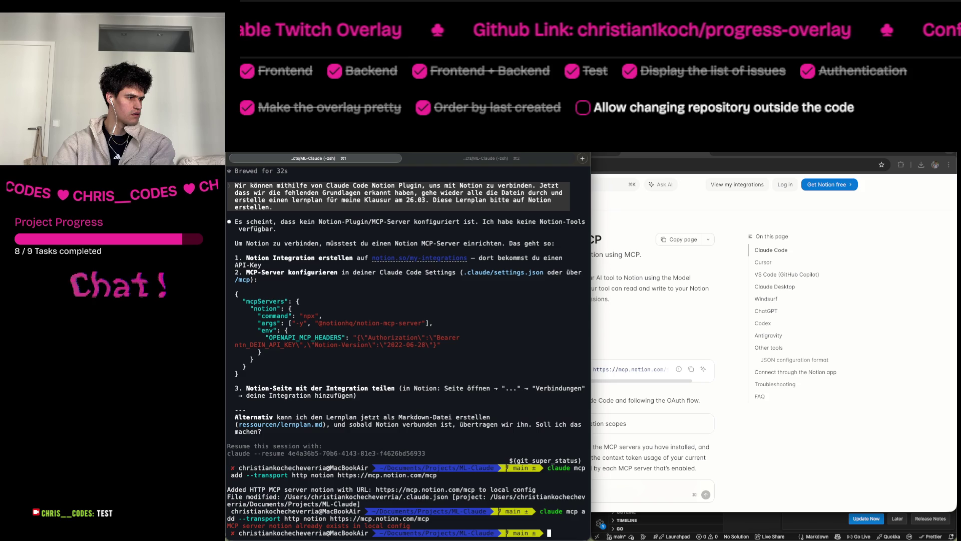
# Check the guide's installation scopes note, then relaunch claude and enter /mcp.
pyautogui.press('super+Tab')
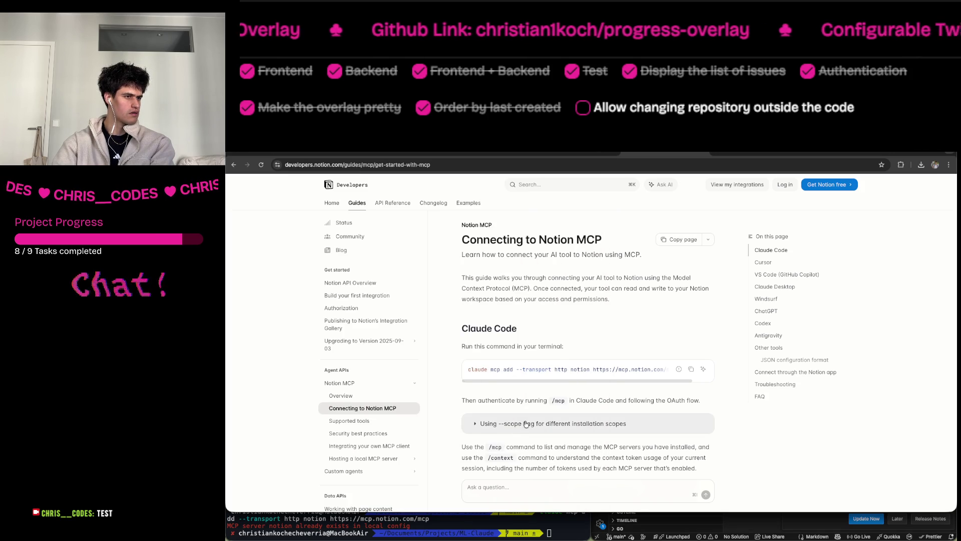
pyautogui.click(538, 424)
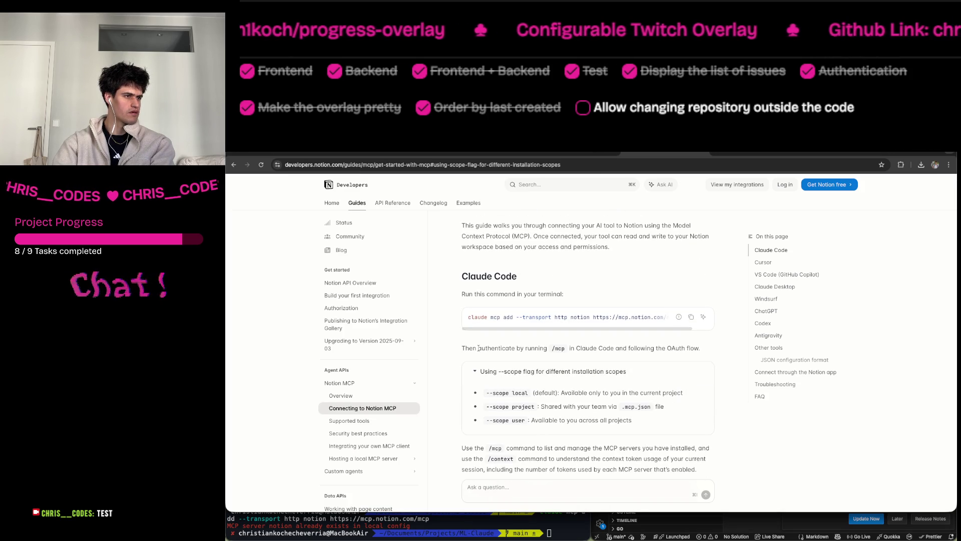
pyautogui.press('super+Tab')
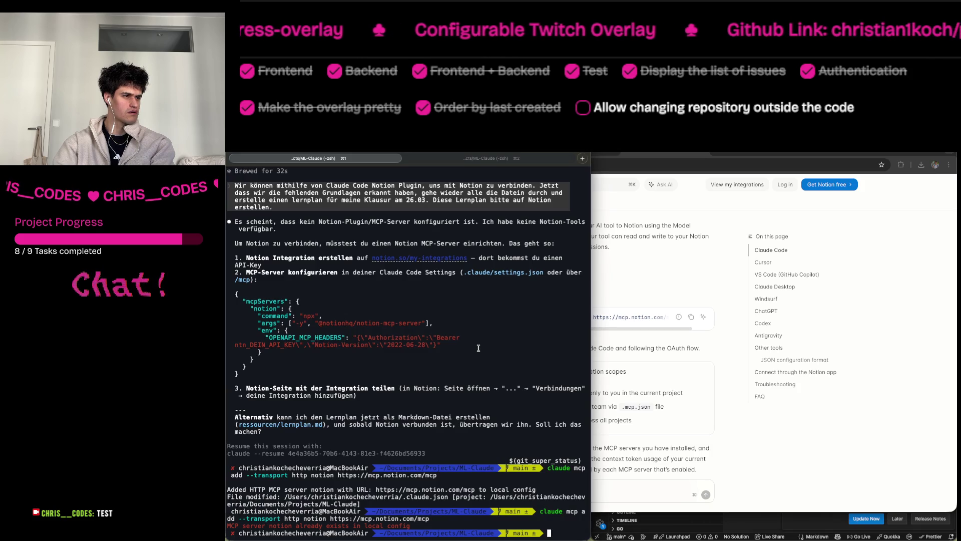
pyautogui.write('claude')
pyautogui.press('Return')
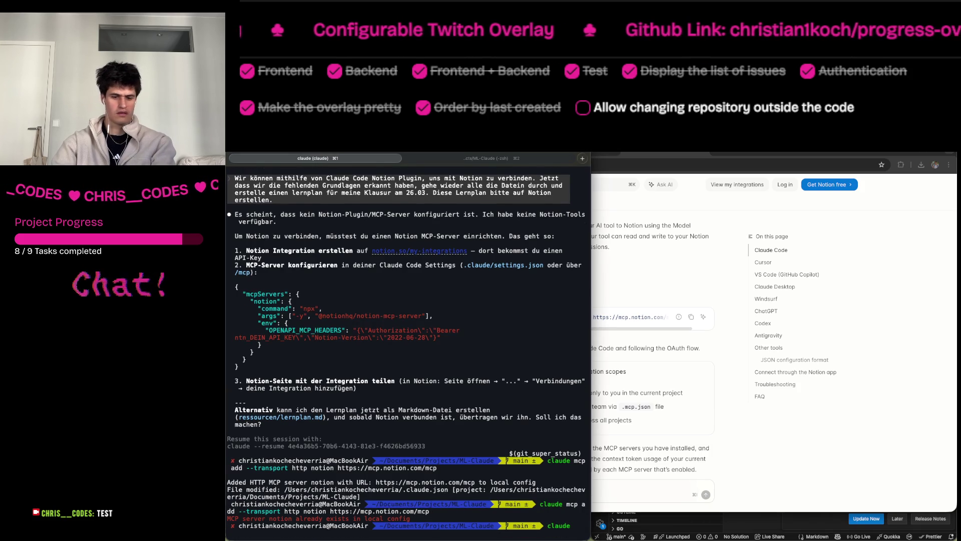
pyautogui.write('/mcp')
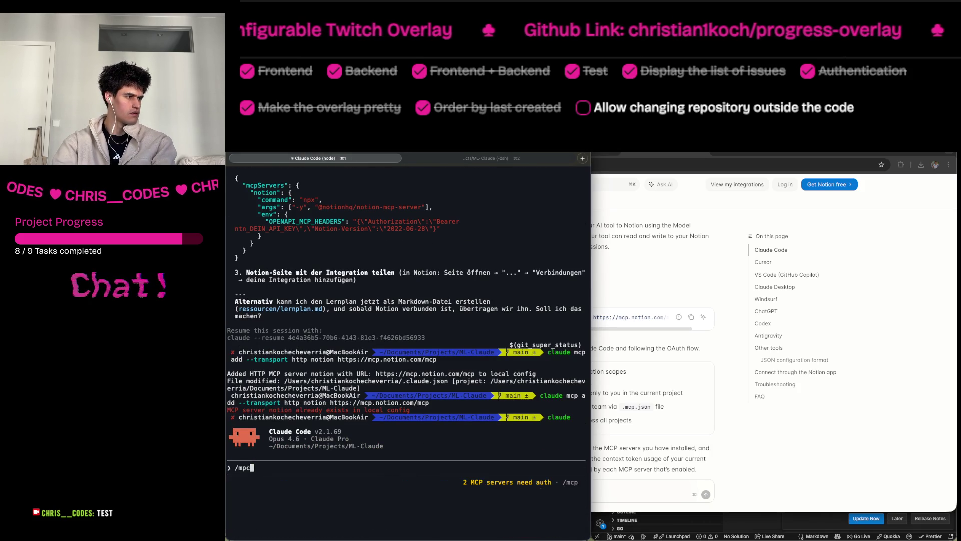
pyautogui.press('Return')
# Authenticate plugin:Notion:notion by approving Notion MCP workspace access in the browser.
pyautogui.press('Down')
pyautogui.press('Down')
pyautogui.press('Return')
pyautogui.press('Return')
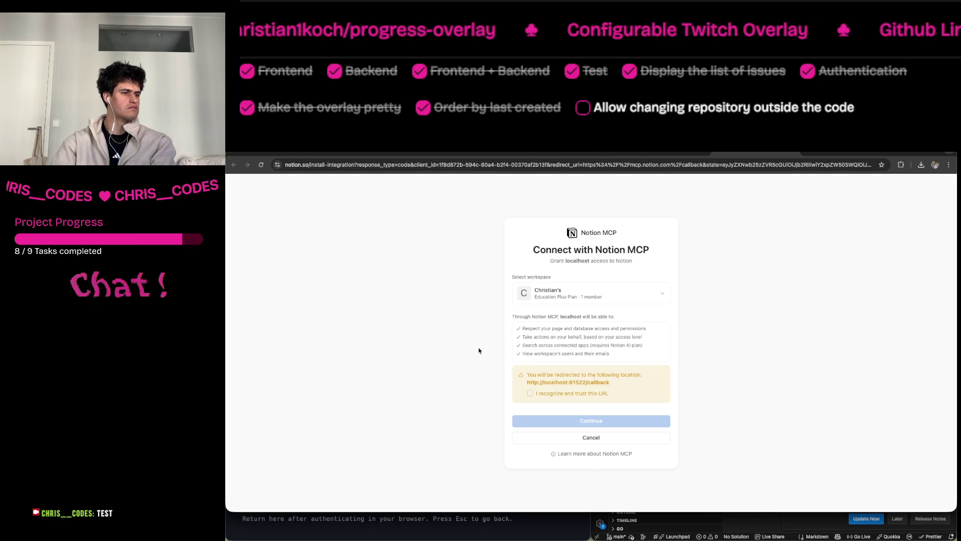
pyautogui.click(531, 394)
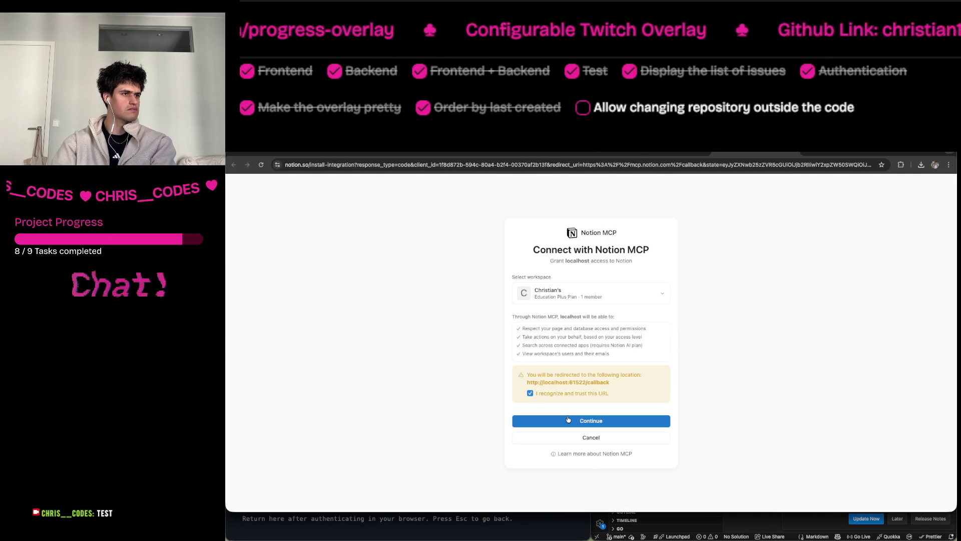
pyautogui.click(568, 421)
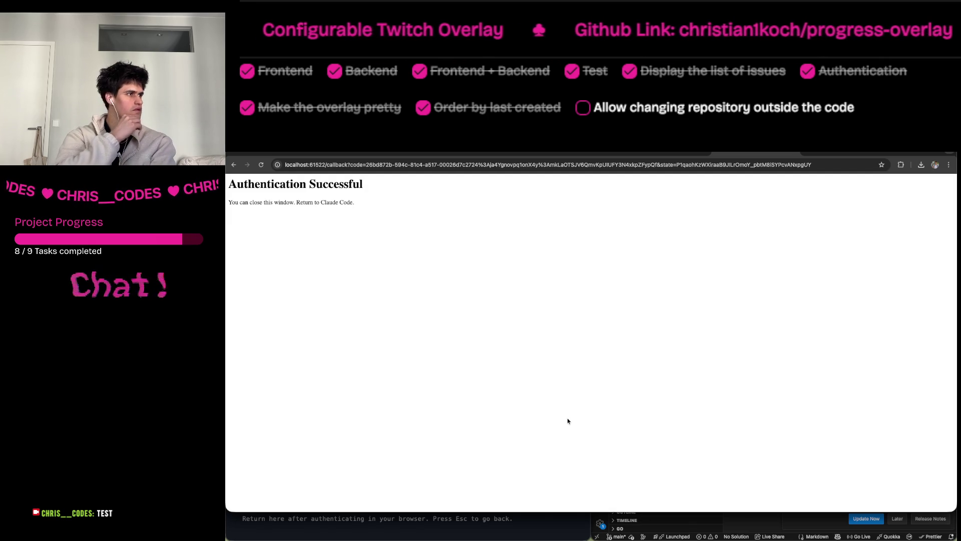
pyautogui.press('super+w')
pyautogui.press('super+Tab')
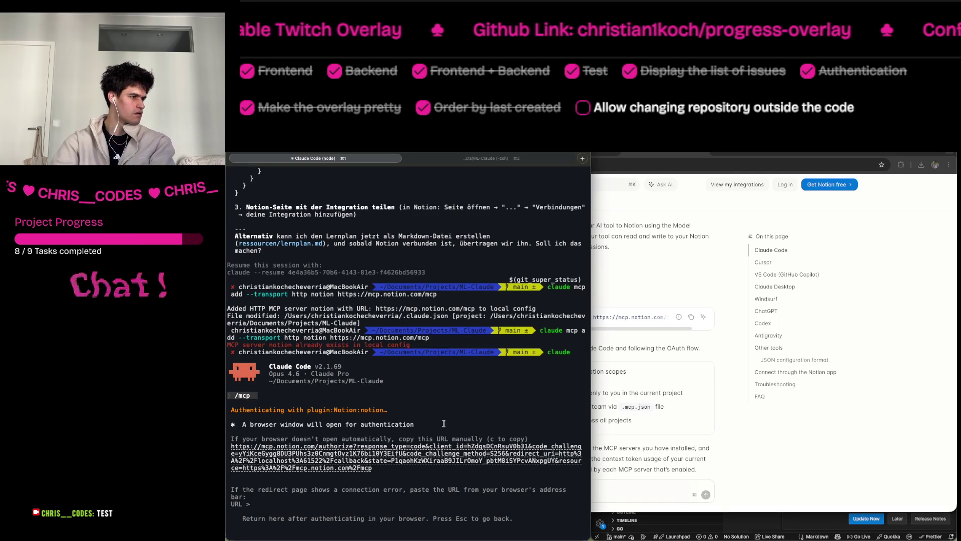
# Resume the earlier Notion study plan conversation with /resume.
pyautogui.write('/resume')
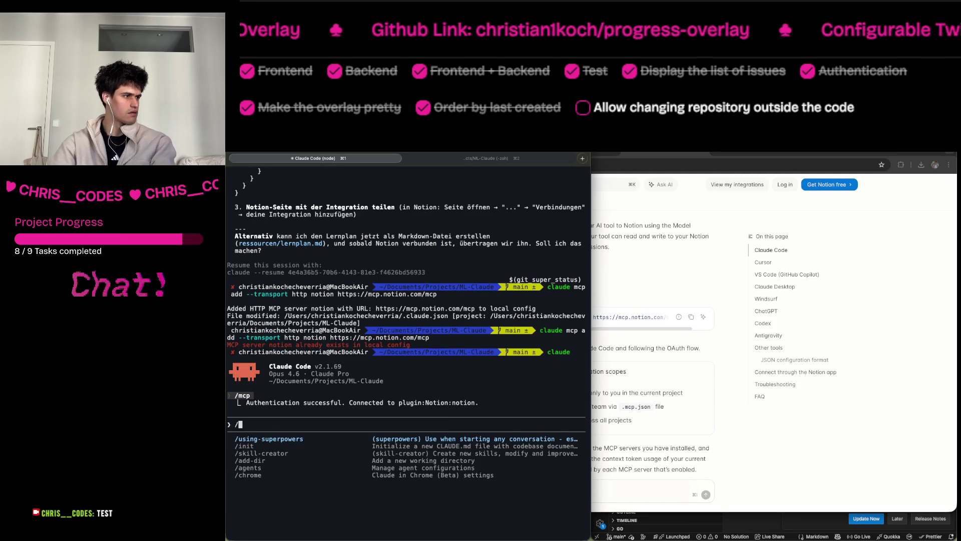
pyautogui.press('Return')
pyautogui.press('Down')
pyautogui.press('Return')
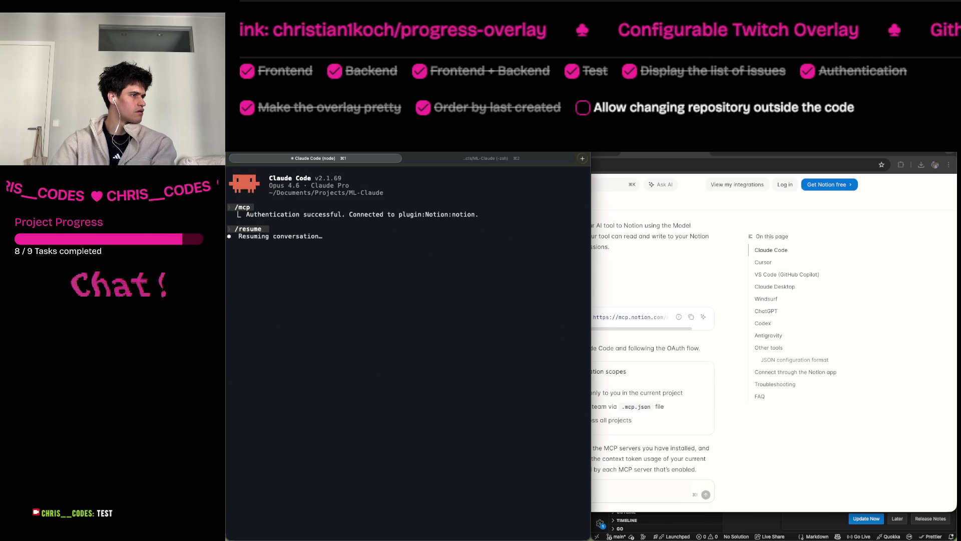
# Send 'Ok Wir haben uns verbunden. Jetzt bitte,' plus the pasted study-plan request, allowing the Notion search.
pyautogui.write('Ok W')
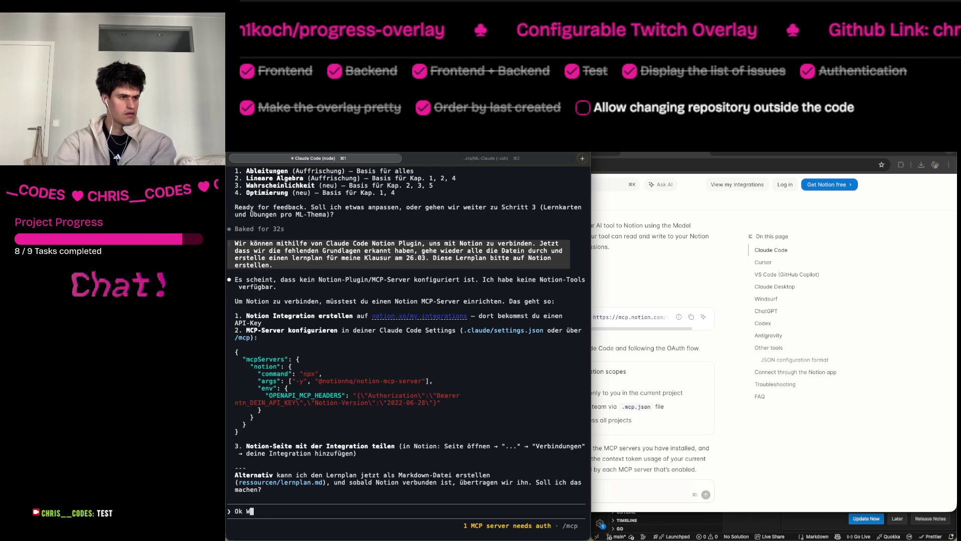
pyautogui.write('ir haben uns verbunden. ')
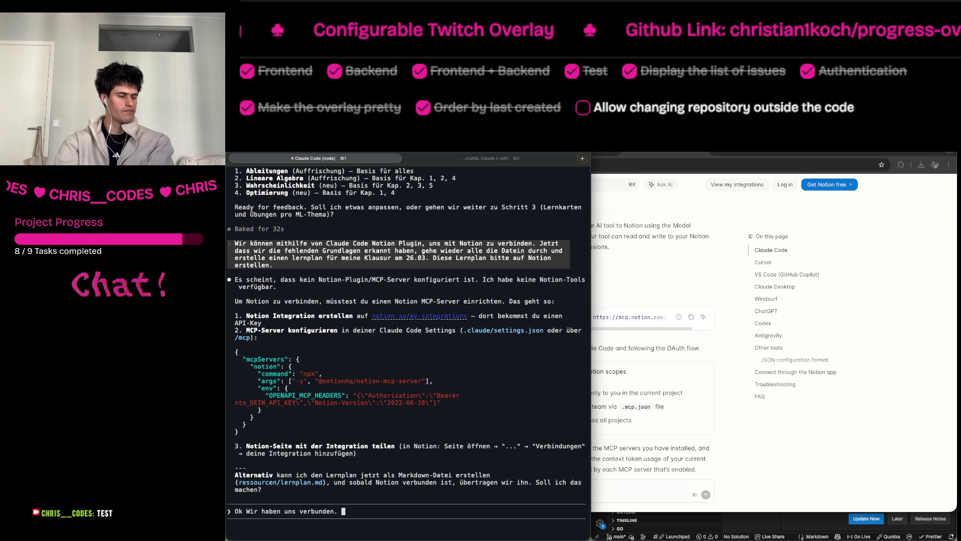
pyautogui.write('B')
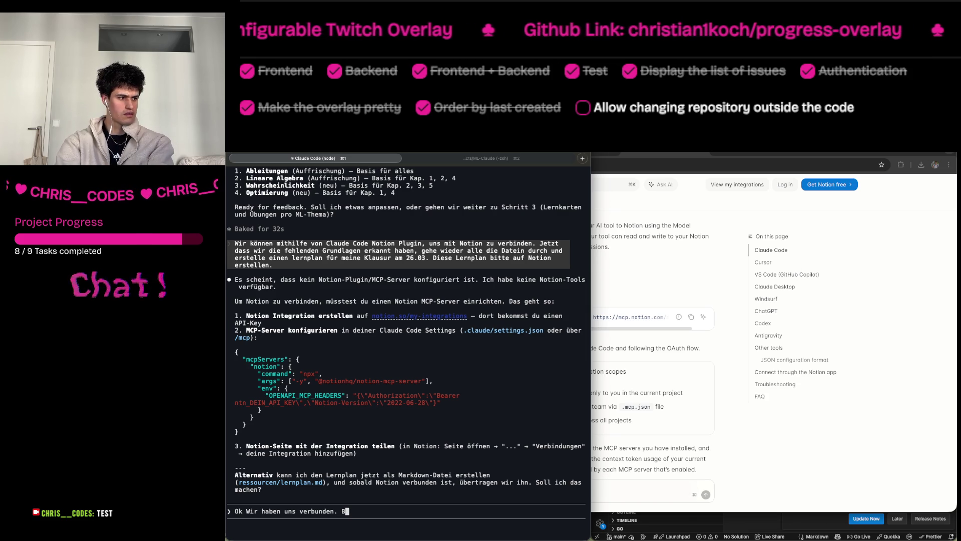
pyautogui.press('BackSpace')
pyautogui.write('Jetzt bitte,')
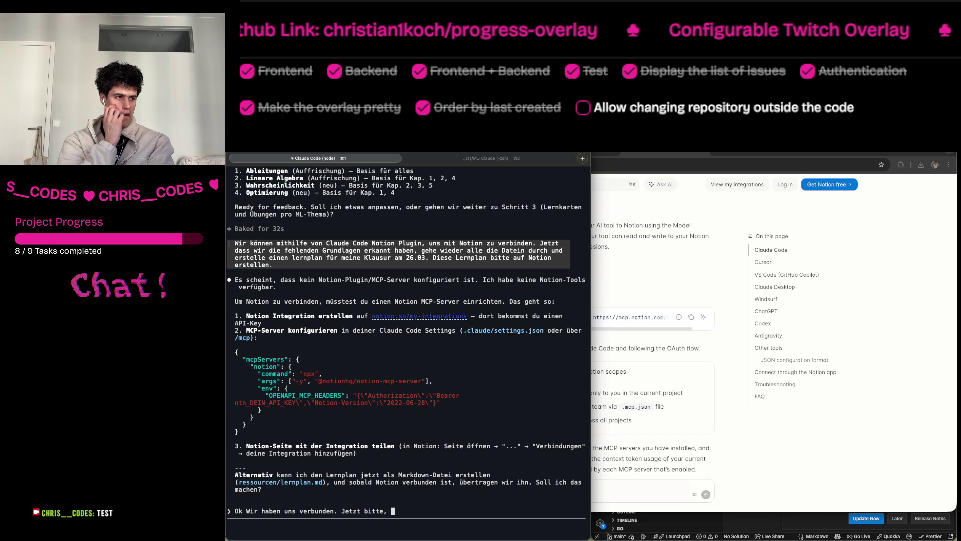
pyautogui.moveTo(440, 266)
pyautogui.mouseDown()
pyautogui.moveTo(551, 253)
pyautogui.moveTo(555, 235)
pyautogui.moveTo(539, 244)
pyautogui.mouseUp()
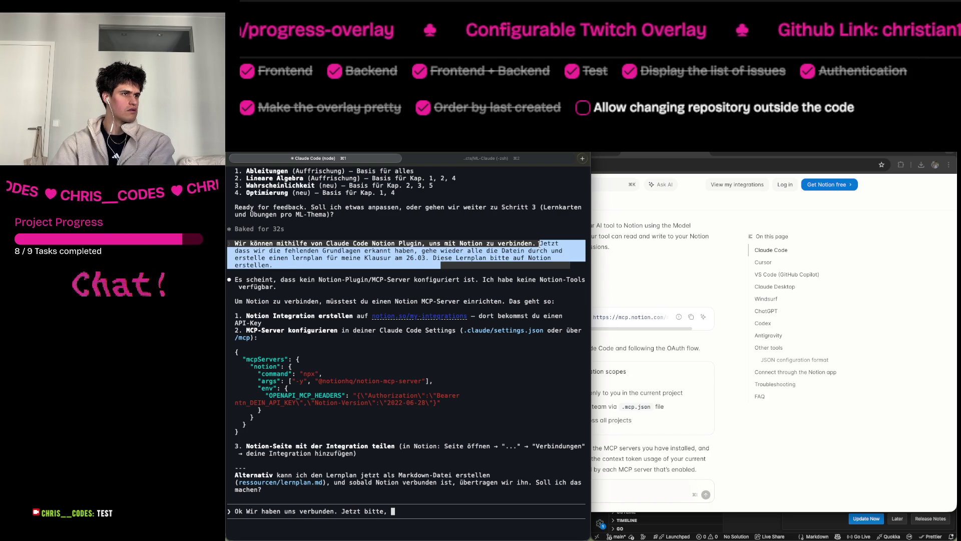
pyautogui.click(481, 485)
pyautogui.press('super+v')
pyautogui.press('Return')
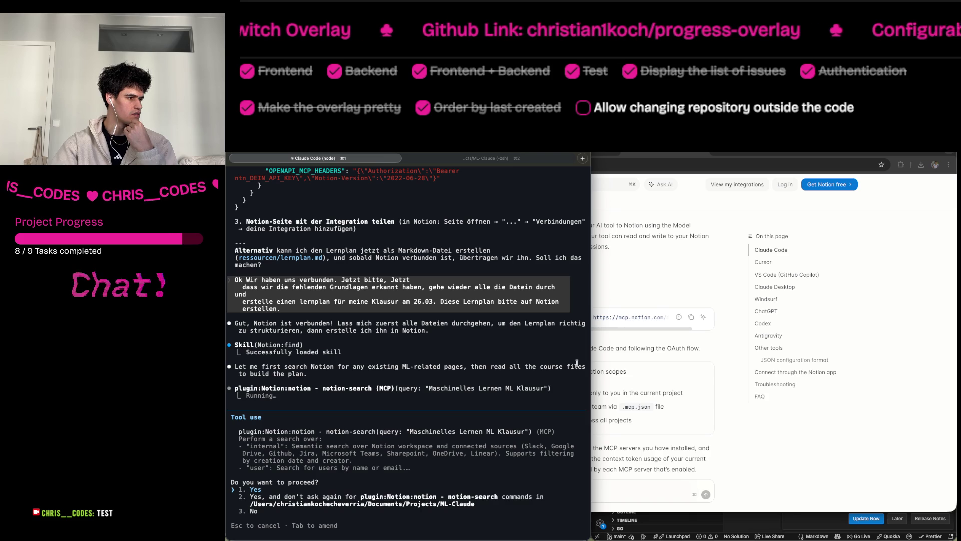
pyautogui.press('Return')
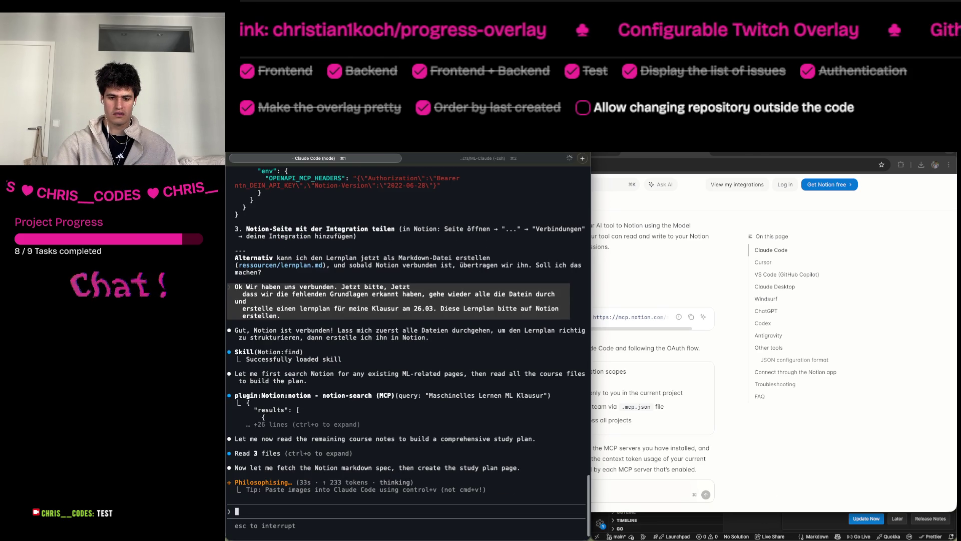
# Open the logistic regression flashcard file lernkarten.md in VS Code while Claude Code drafts the Lernplan page.
pyautogui.press('super+Tab')
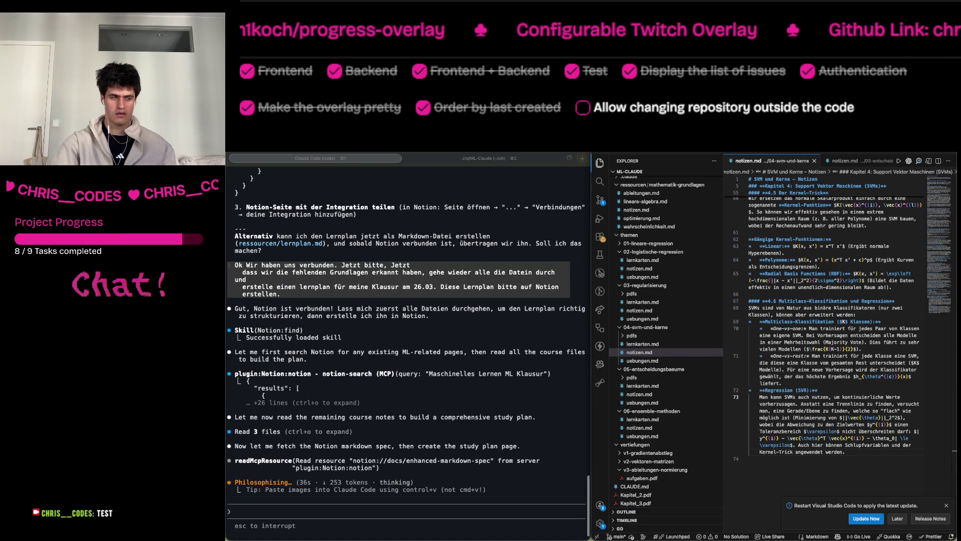
pyautogui.click(645, 260)
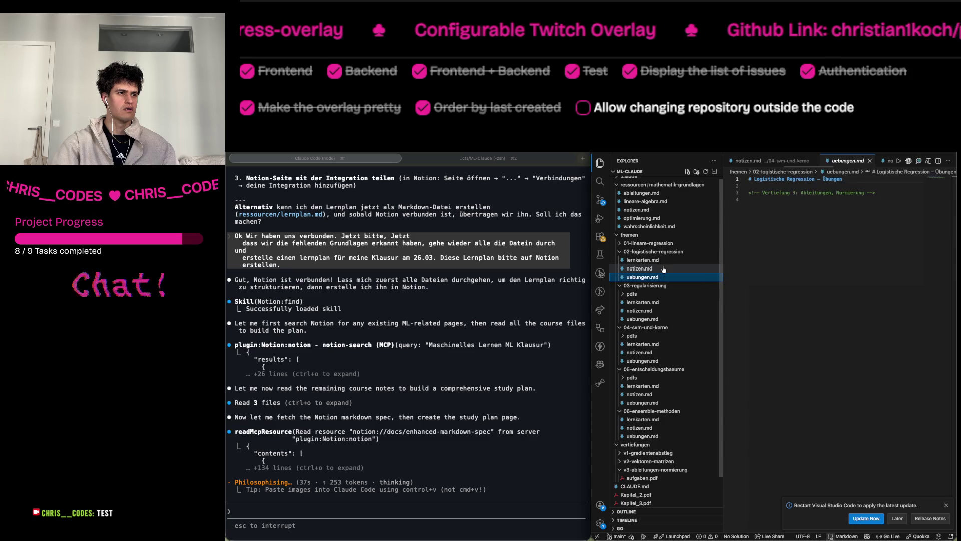
pyautogui.click(838, 253)
pyautogui.click(511, 518)
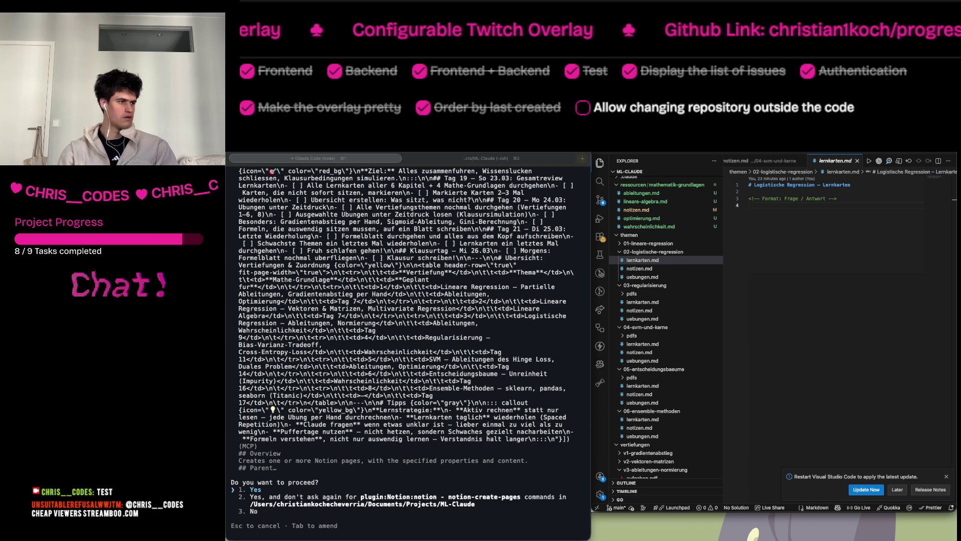
pyautogui.click(530, 324)
# Approve notion-create-pages and review the Phase 1 and Phase 2 topics in the summary table.
pyautogui.press('Return')
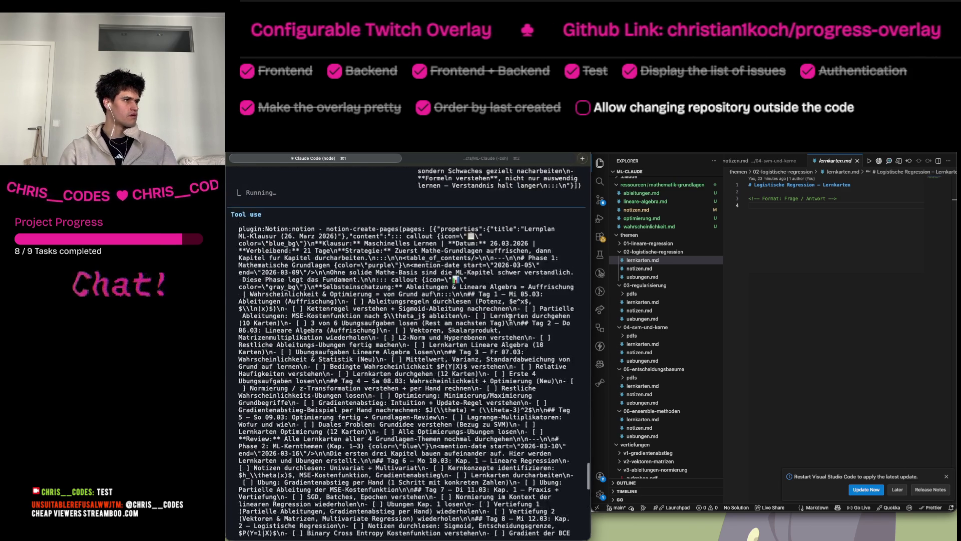
pyautogui.press('Return')
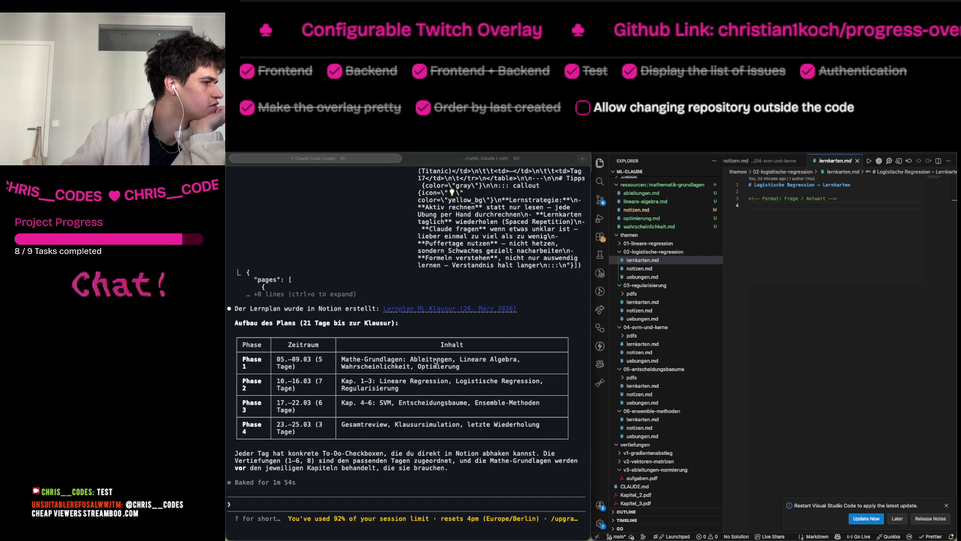
pyautogui.moveTo(339, 359); pyautogui.dragTo(463, 367)
pyautogui.click(463, 366)
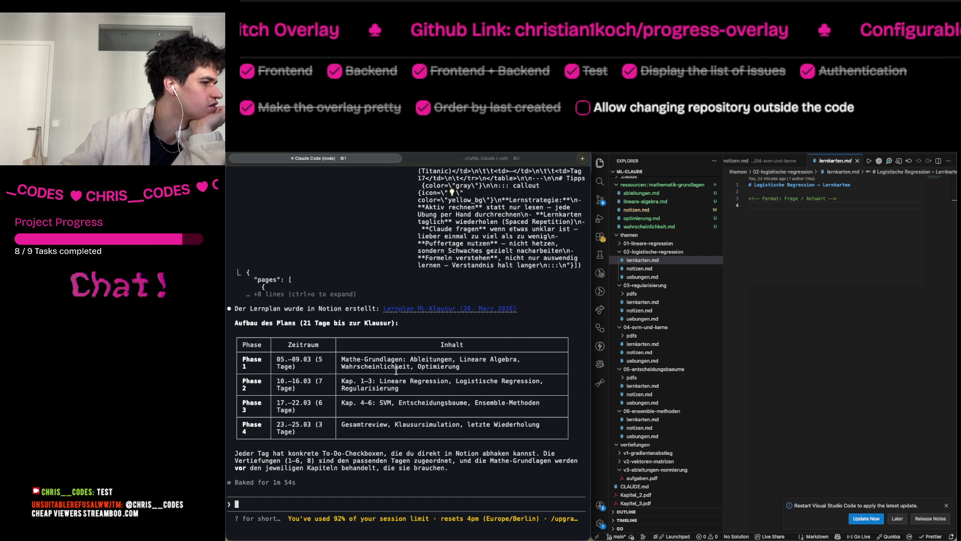
pyautogui.moveTo(341, 382); pyautogui.dragTo(399, 386)
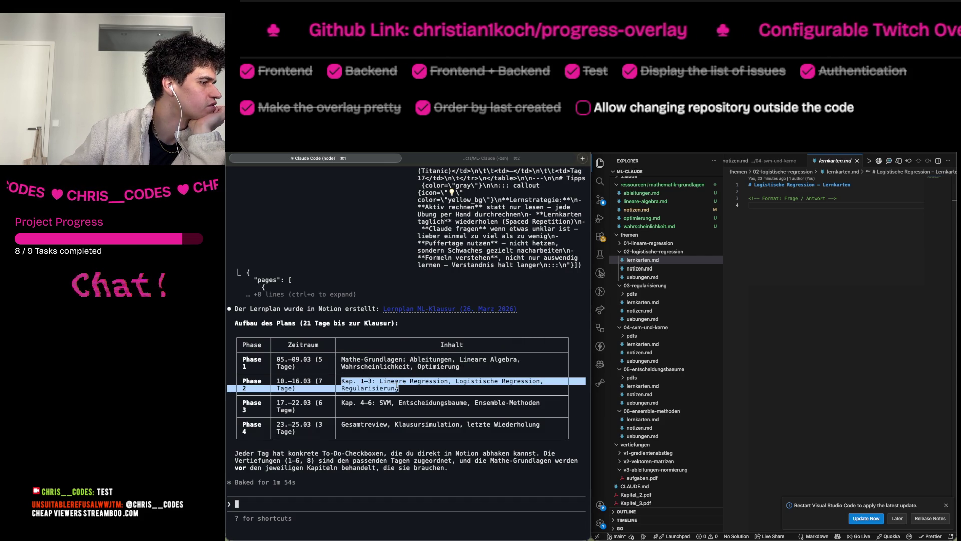
pyautogui.click(399, 386)
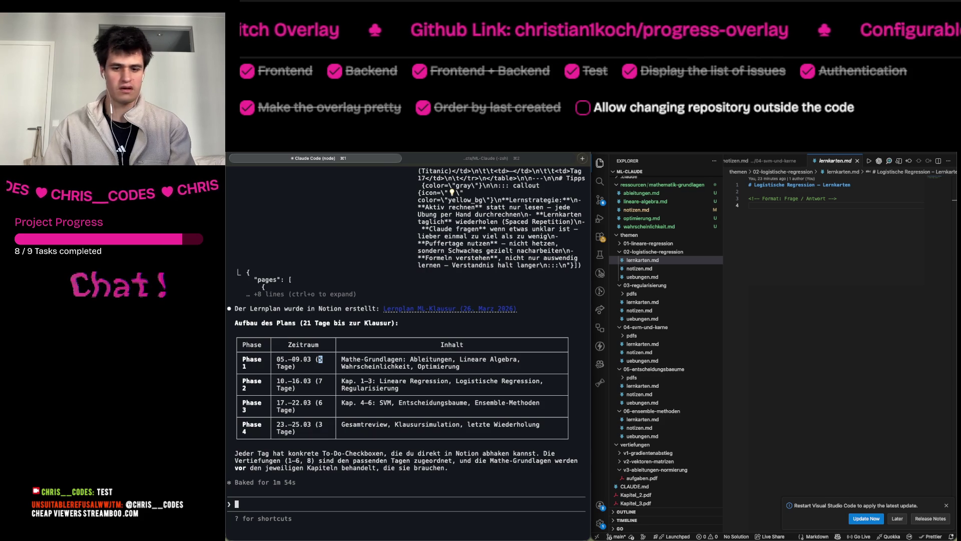
pyautogui.press('super+Tab')
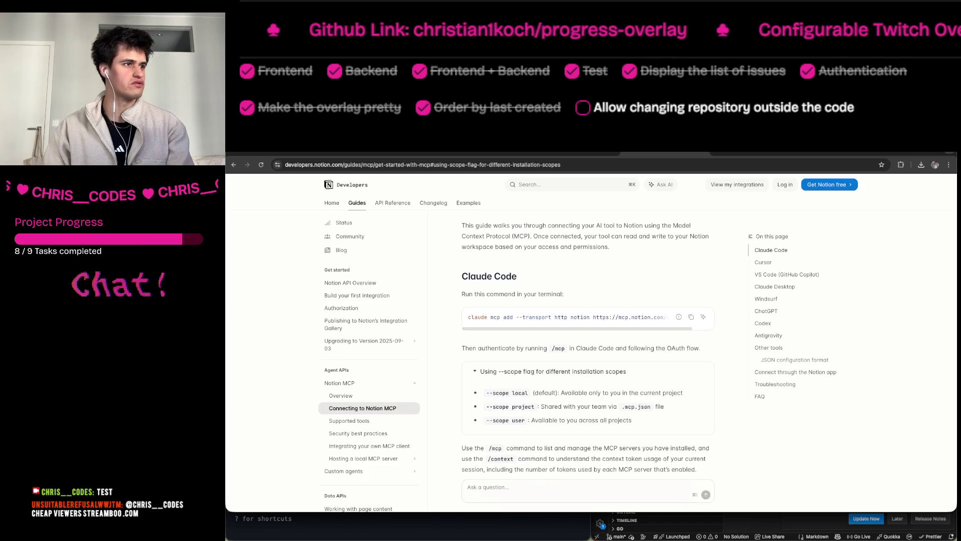
# Open the Lernplan ML-Klausur page in Notion and scroll through it.
pyautogui.click(509, 161)
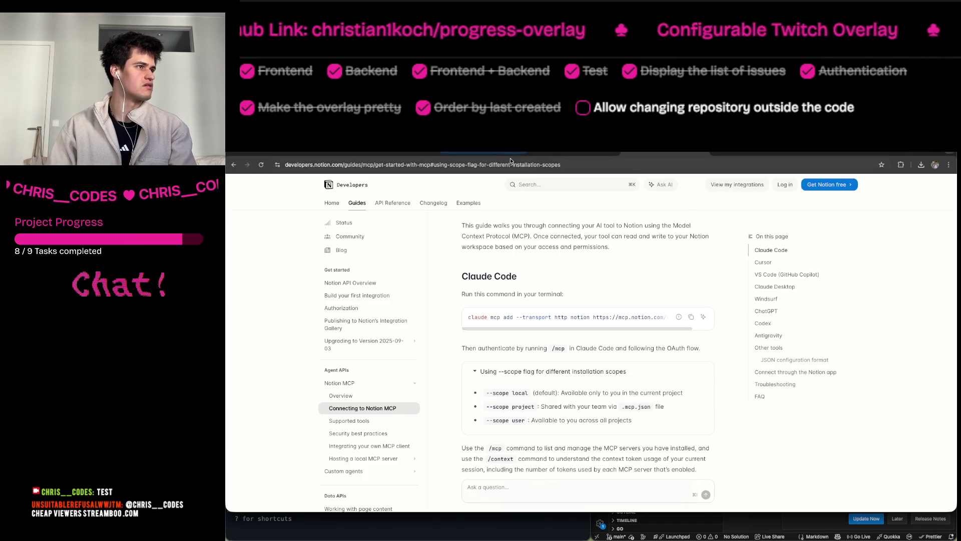
pyautogui.write('notion')
pyautogui.press('Return')
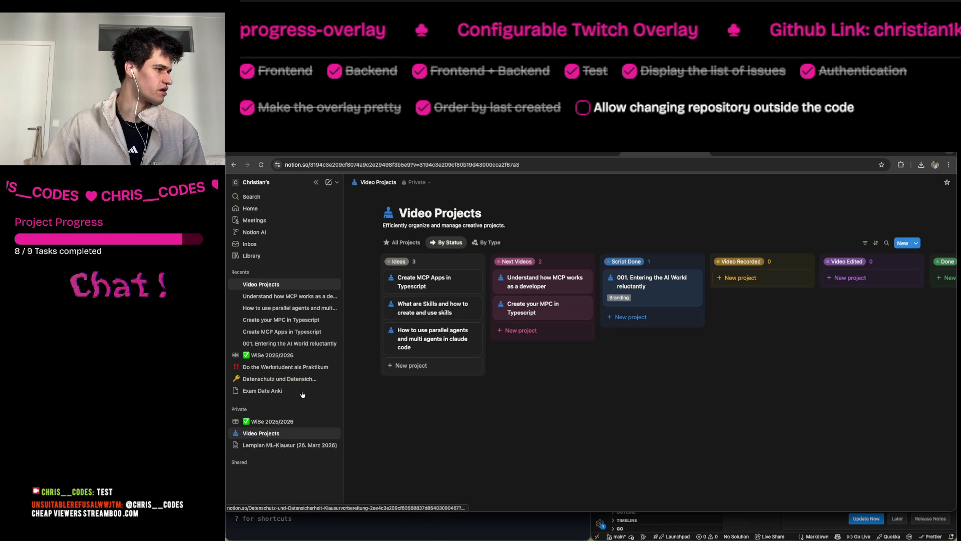
pyautogui.click(298, 392)
pyautogui.scroll(-2, 298, 411)
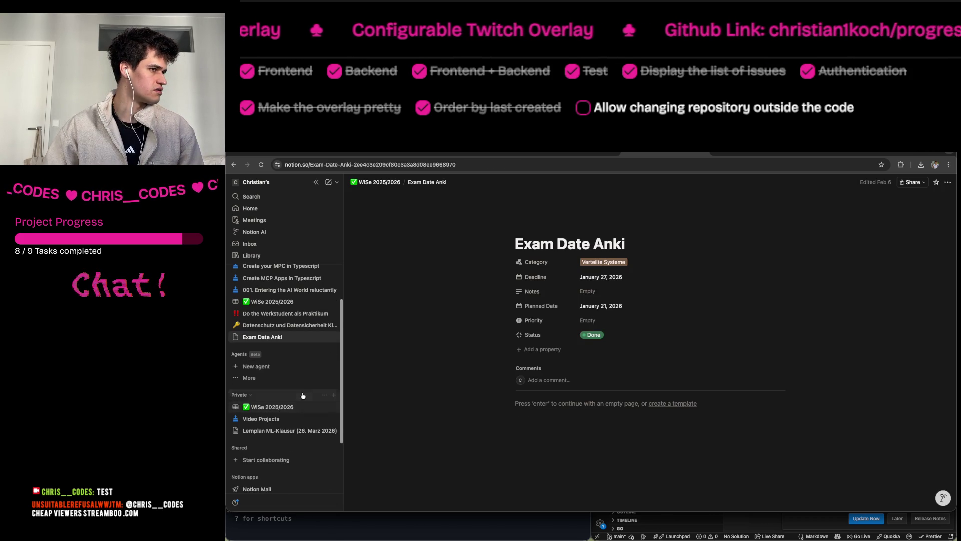
pyautogui.click(300, 430)
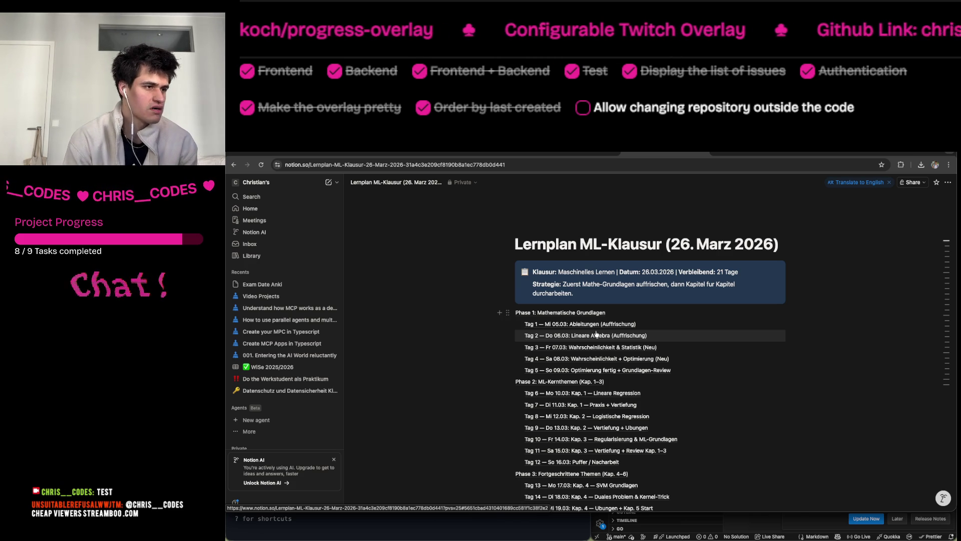
pyautogui.scroll(-5, 596, 334)
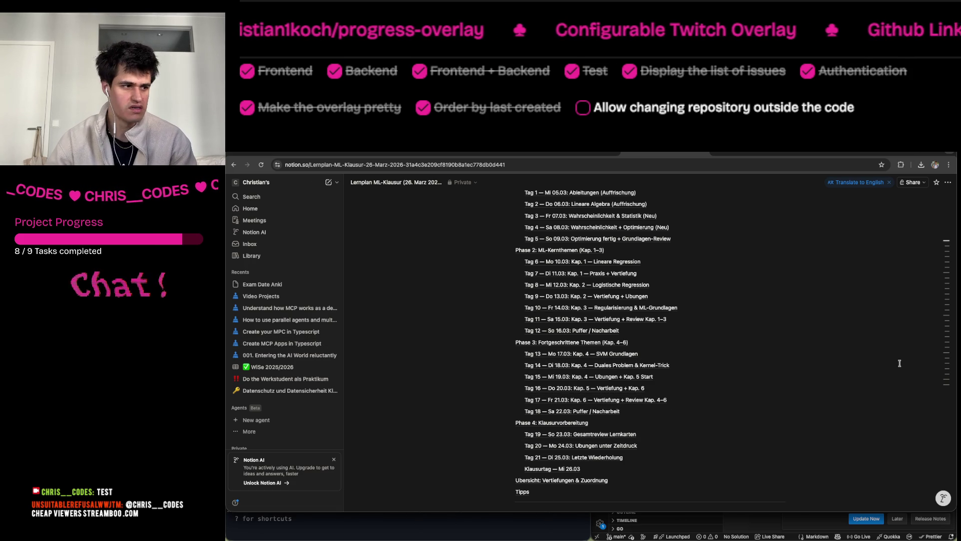
# Tell Claude Code 'Das einzige ist, dass ich heute nicht lernen kann sondern ab morgen'.
pyautogui.press('super+Tab')
pyautogui.write('Das einzige ist, dass ich heute nicht lernen kann sondern ab morgen')
pyautogui.press('Return')
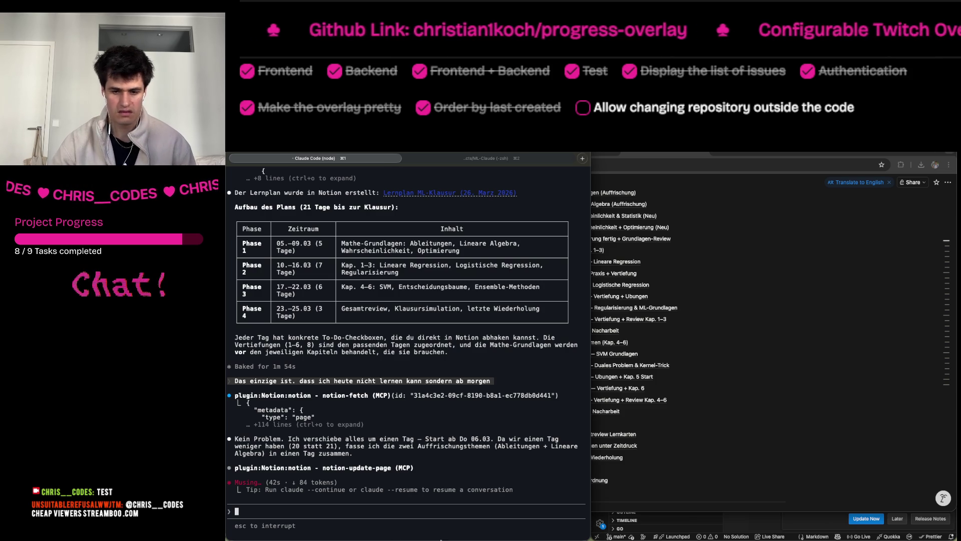
# Expand the fetched page output, then jump to Phase 3 on the Notion Lernplan page.
pyautogui.hotkey('ctrl', 'o')
pyautogui.hotkey('ctrl', 'o')
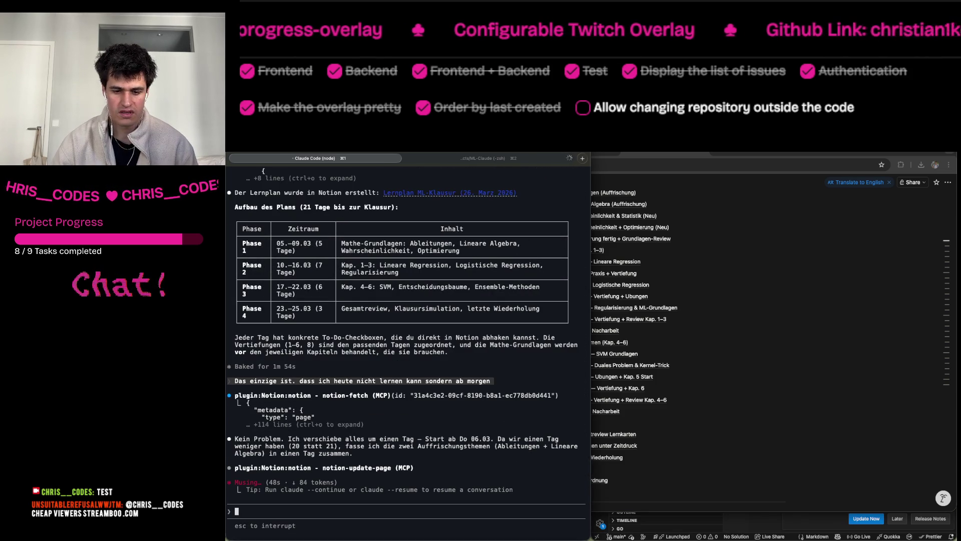
pyautogui.press('super+Tab')
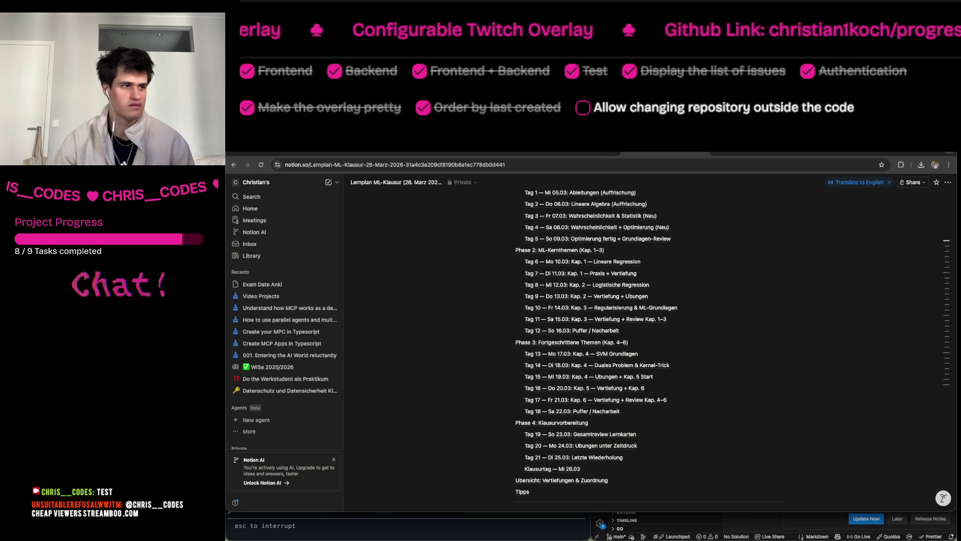
pyautogui.click(745, 339)
# Select Tag 1 checklist items two to four on the Lernplan page.
pyautogui.scroll(20, 745, 336)
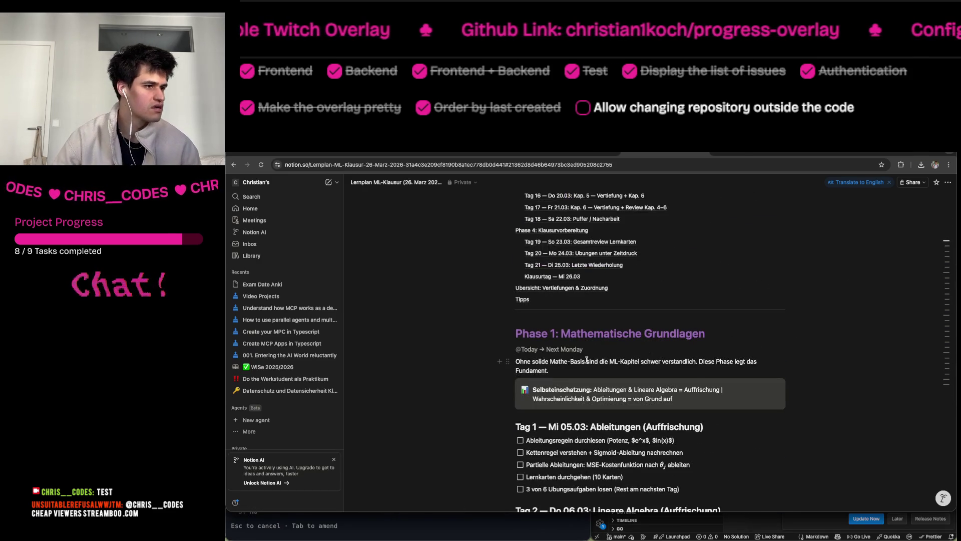
pyautogui.scroll(-2, 581, 424)
pyautogui.moveTo(537, 397)
pyautogui.mouseDown()
pyautogui.moveTo(655, 409)
pyautogui.moveTo(705, 429)
pyautogui.moveTo(700, 398)
pyautogui.mouseUp()
pyautogui.click(710, 429)
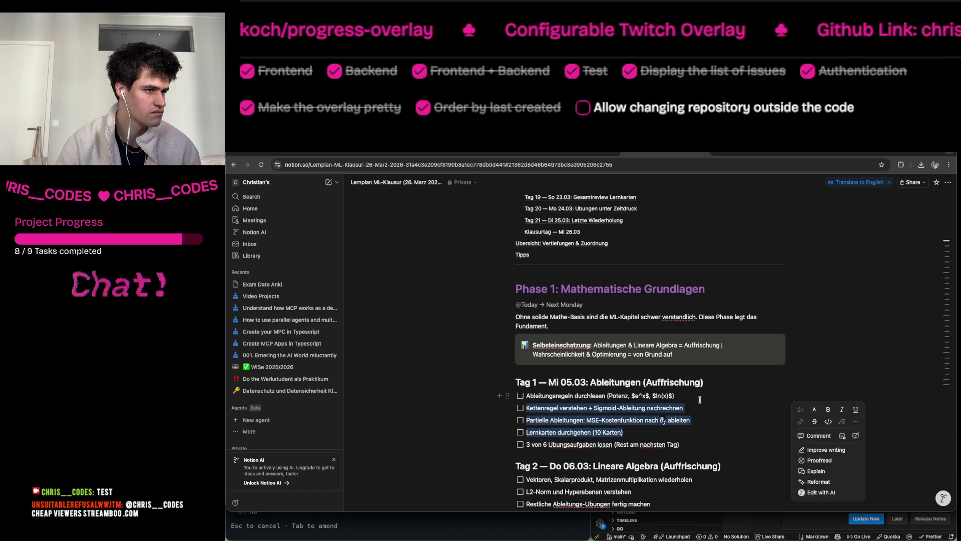
pyautogui.click(700, 419)
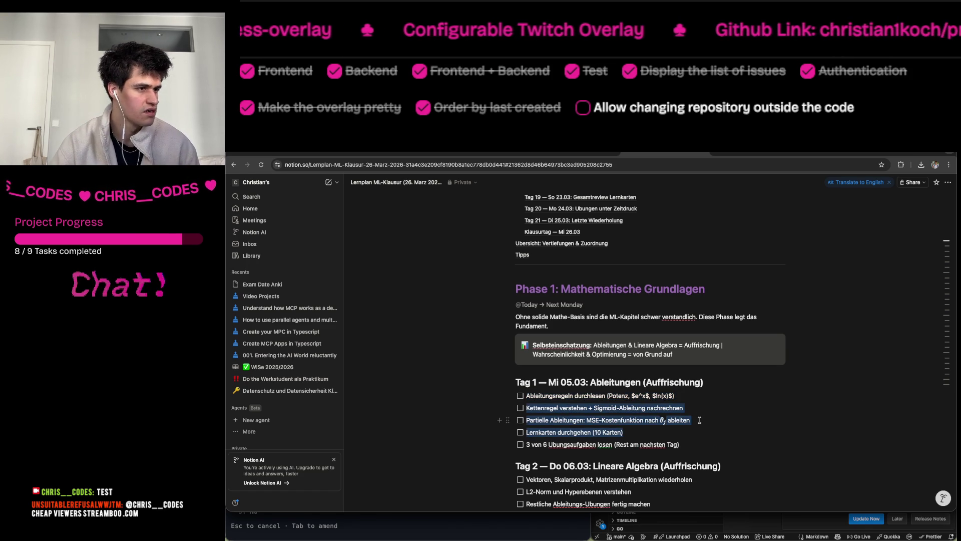
pyautogui.moveTo(696, 430)
pyautogui.mouseDown()
pyautogui.moveTo(688, 392)
pyautogui.moveTo(529, 409)
pyautogui.mouseUp()
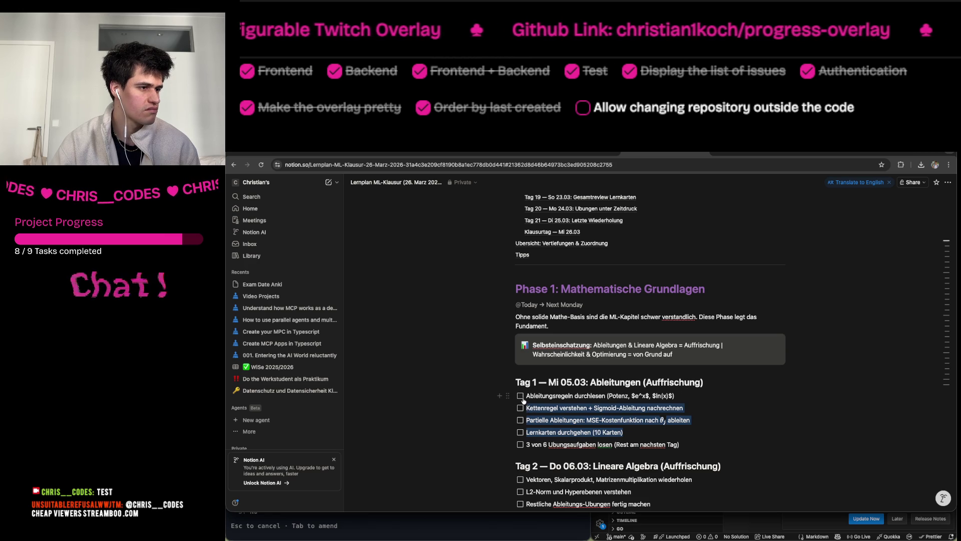
# Scroll through the remaining Phase 1 days, then return to Claude Code.
pyautogui.scroll(-3, 577, 424)
pyautogui.scroll(-3, 577, 424)
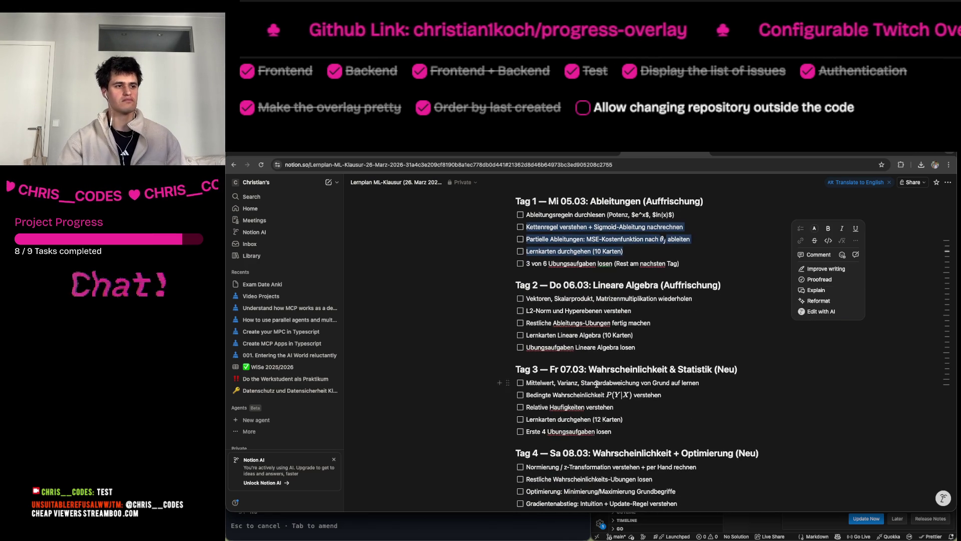
pyautogui.scroll(-4, 588, 400)
pyautogui.scroll(5, 596, 384)
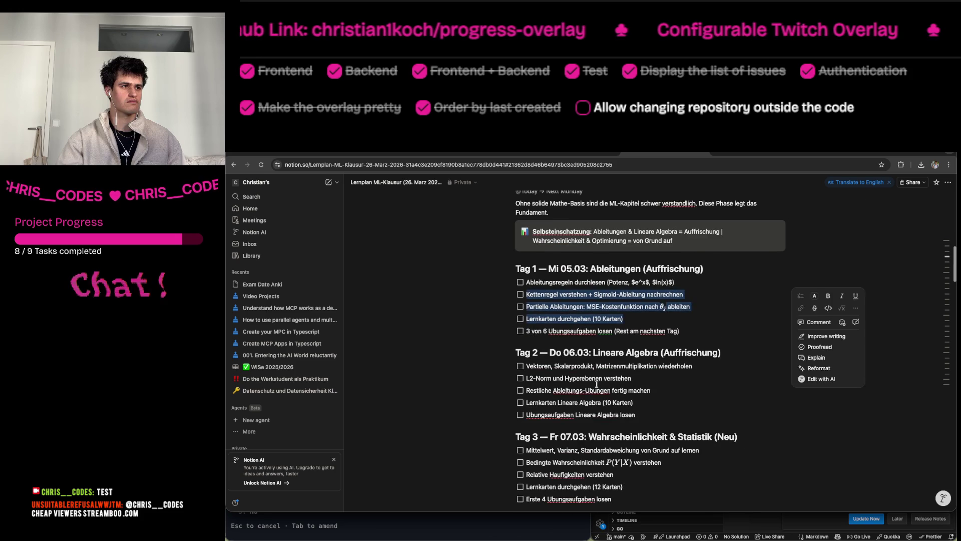
pyautogui.click(851, 490)
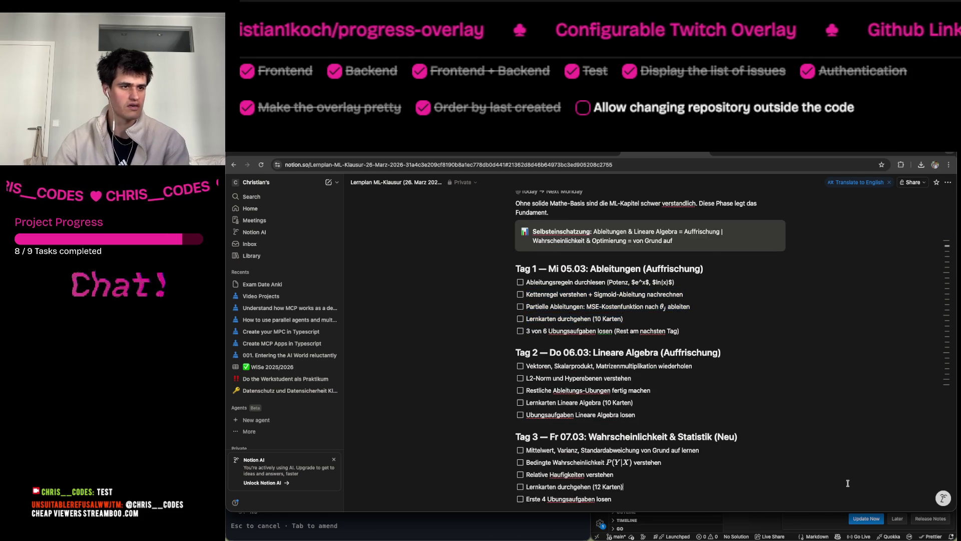
pyautogui.press('super+Tab')
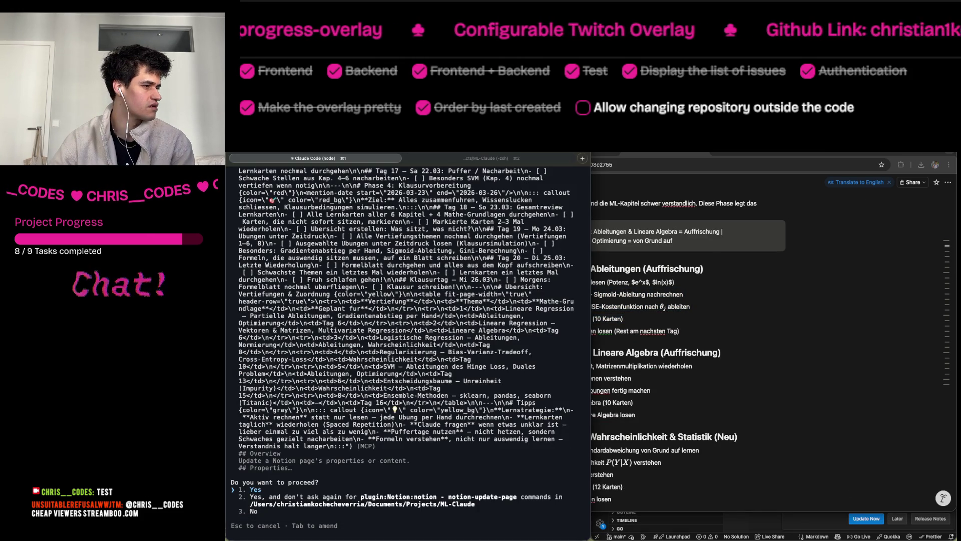
# Allow notion-update-page, then open a new Chrome tab autocompleting the GitHub profile address.
pyautogui.press('Return')
pyautogui.press('super+Tab')
pyautogui.press('super+t')
pyautogui.write('github.com/christian1koch')
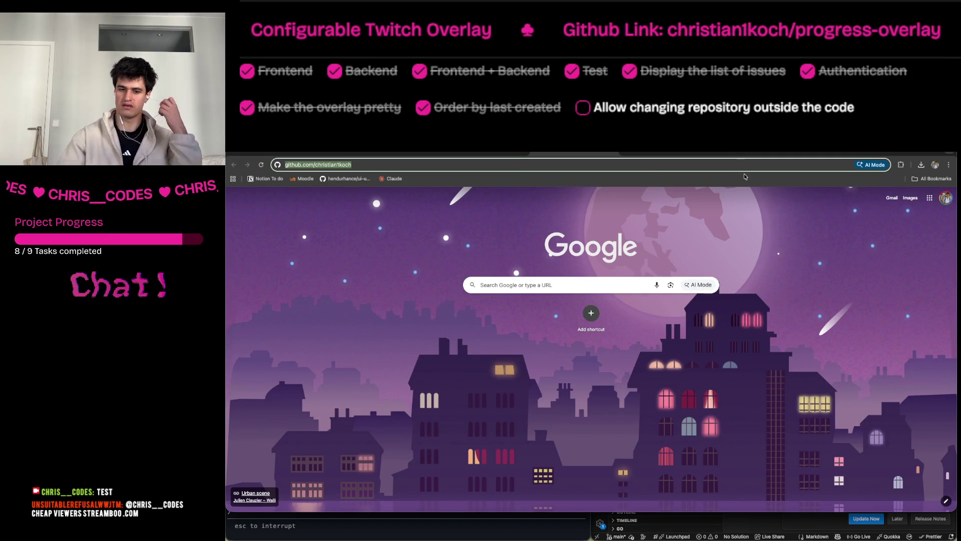
pyautogui.press('super+Tab')
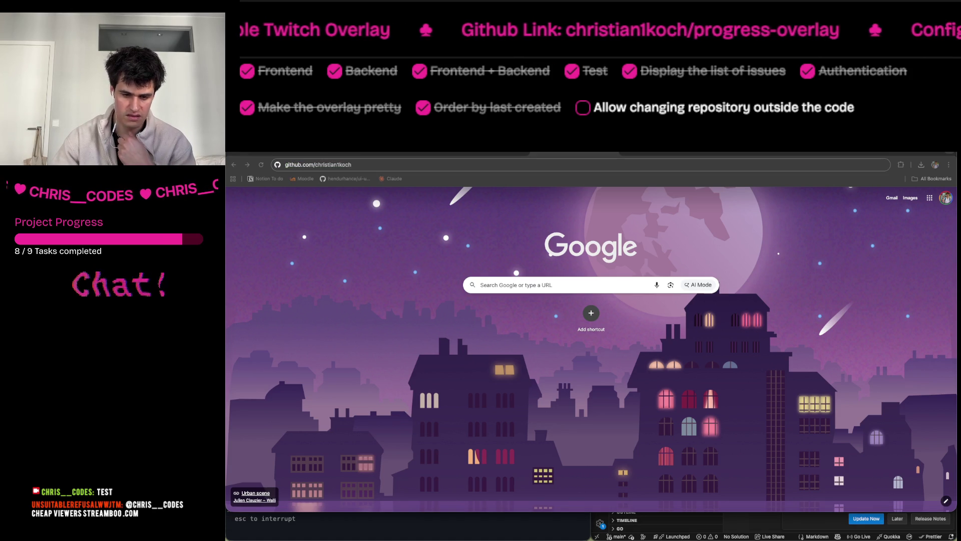
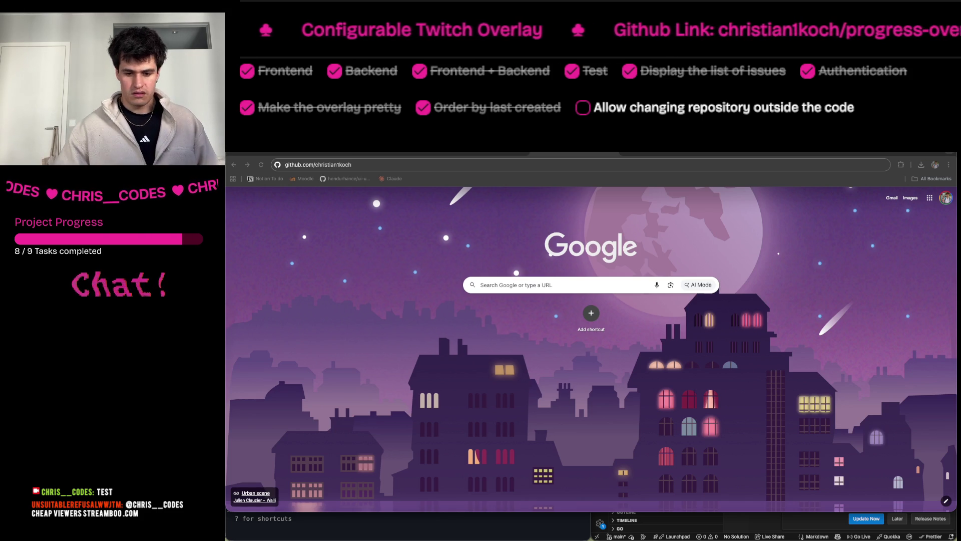
# Check the rescheduling summary in Claude Code, then load notion.so in a new Chrome tab.
pyautogui.press('super+Tab')
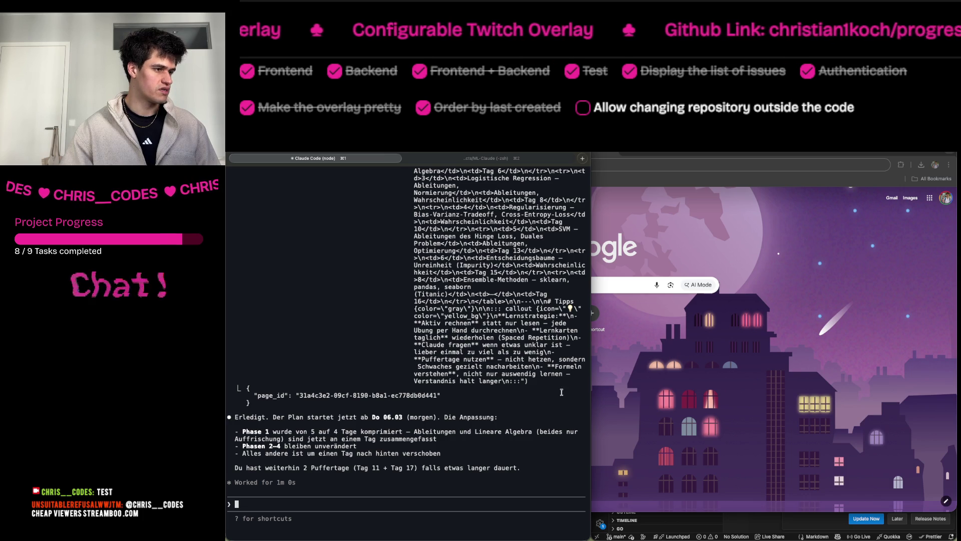
pyautogui.press('super+Tab')
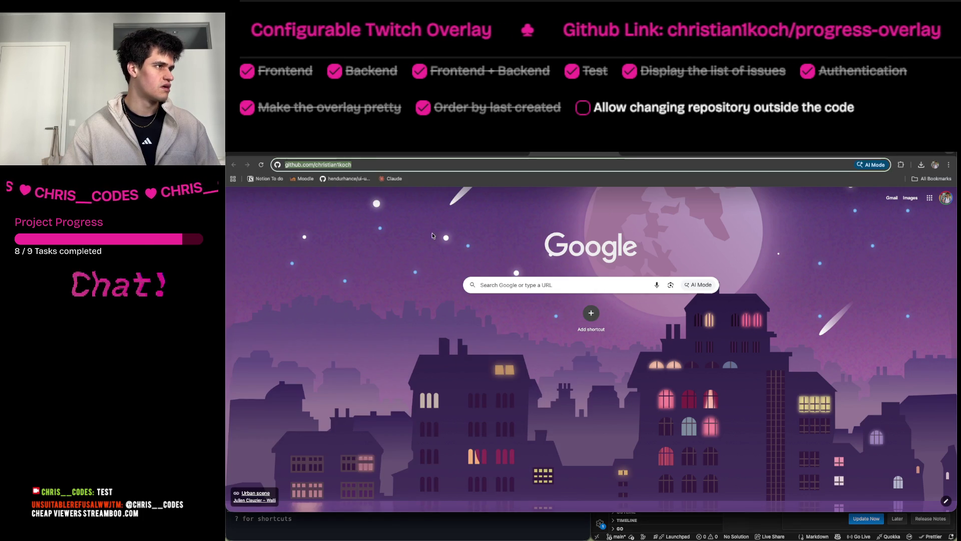
pyautogui.click(404, 152)
pyautogui.hotkey('ctrl', 't')
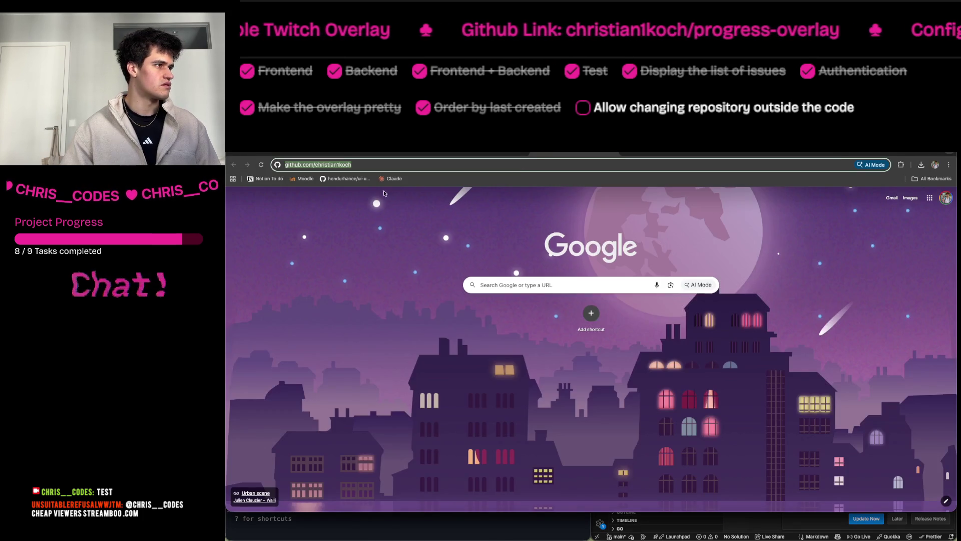
pyautogui.write('n')
pyautogui.press('Return')
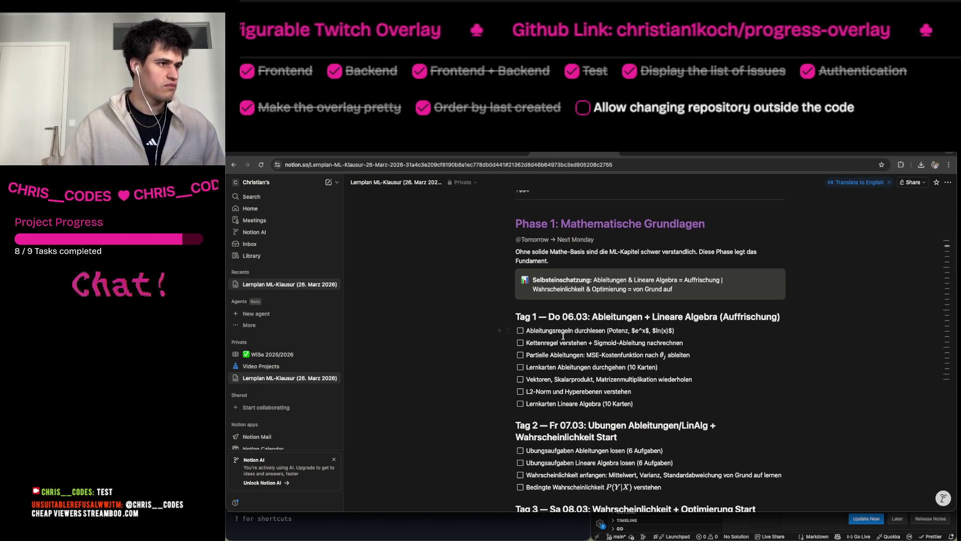
pyautogui.moveTo(527, 379)
pyautogui.mouseDown()
pyautogui.moveTo(636, 379)
pyautogui.moveTo(644, 403)
pyautogui.moveTo(643, 359)
pyautogui.mouseUp()
pyautogui.scroll(-2, 643, 359)
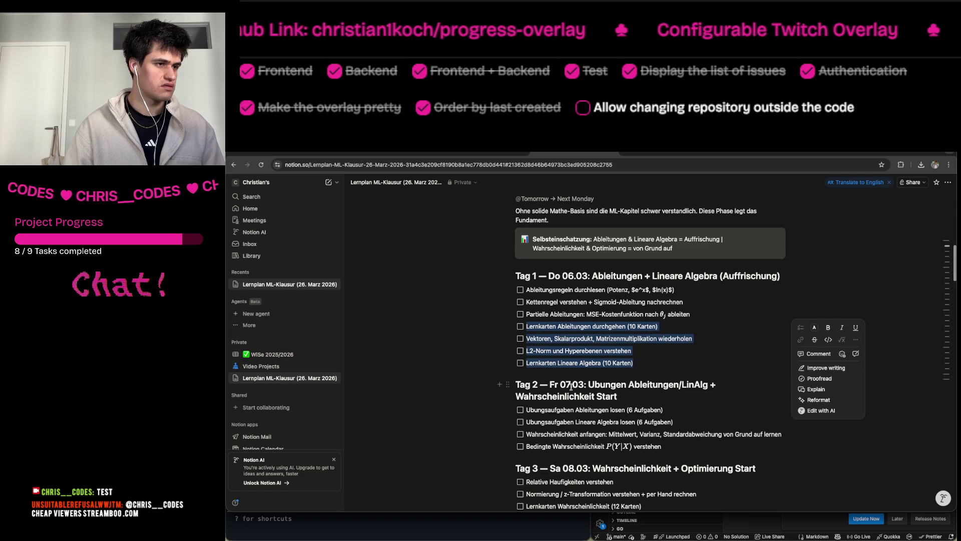
pyautogui.scroll(-1, 606, 380)
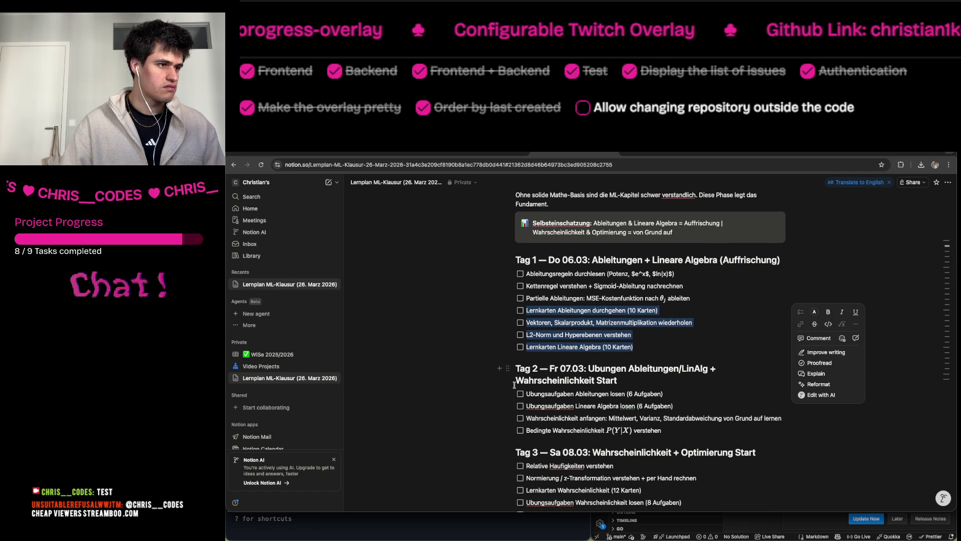
pyautogui.moveTo(514, 385); pyautogui.dragTo(643, 385)
pyautogui.click(556, 397)
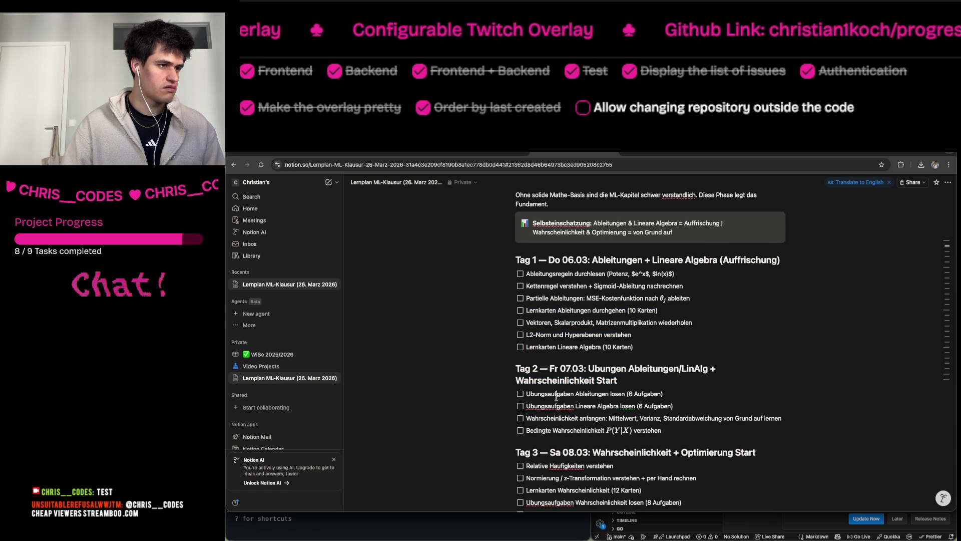
pyautogui.moveTo(556, 396); pyautogui.dragTo(614, 400)
pyautogui.click(615, 400)
pyautogui.moveTo(550, 419)
pyautogui.mouseDown()
pyautogui.moveTo(662, 420)
pyautogui.moveTo(666, 429)
pyautogui.mouseUp()
pyautogui.scroll(-1, 666, 429)
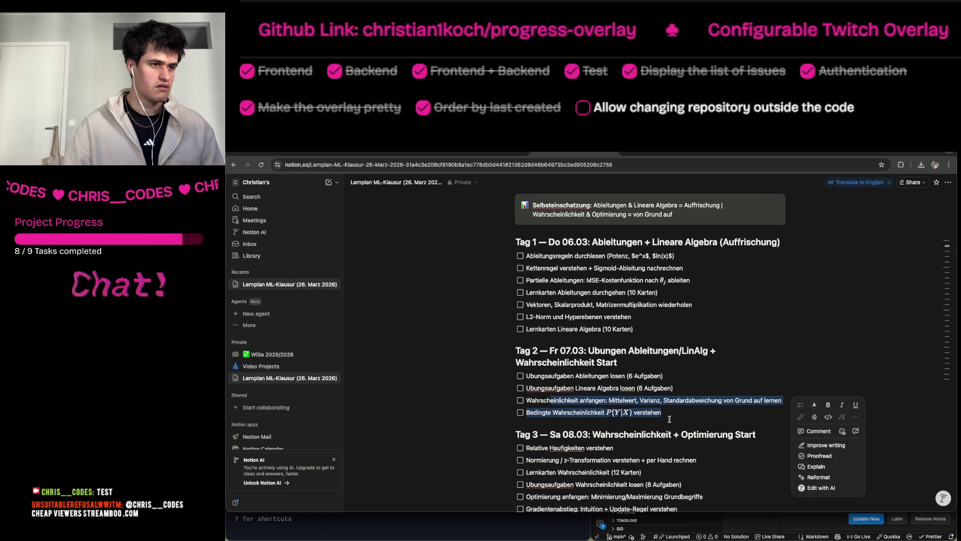
pyautogui.click(669, 419)
pyautogui.moveTo(527, 411); pyautogui.dragTo(667, 410)
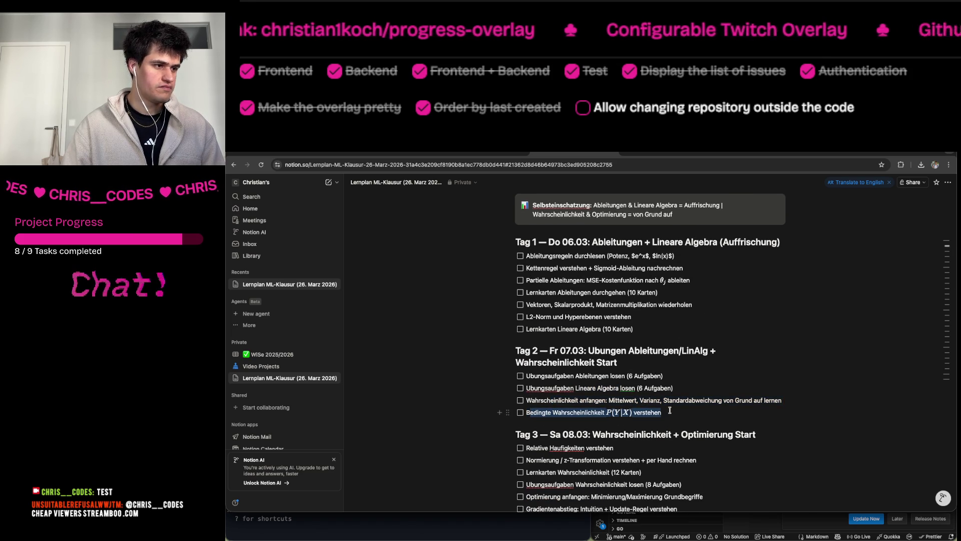
pyautogui.scroll(-1, 668, 410)
pyautogui.moveTo(524, 441); pyautogui.dragTo(611, 439)
pyautogui.scroll(-2, 605, 440)
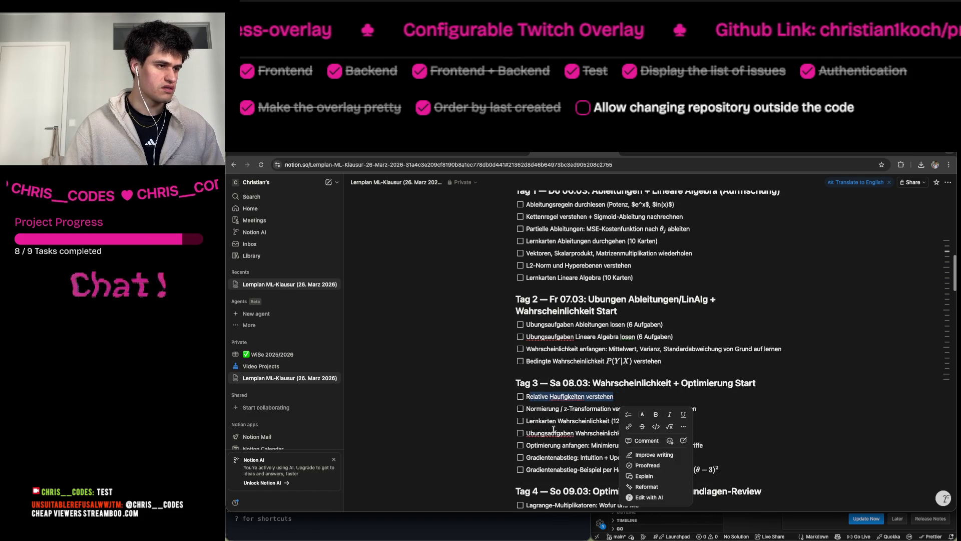
pyautogui.moveTo(553, 420); pyautogui.dragTo(646, 421)
pyautogui.scroll(-3, 648, 423)
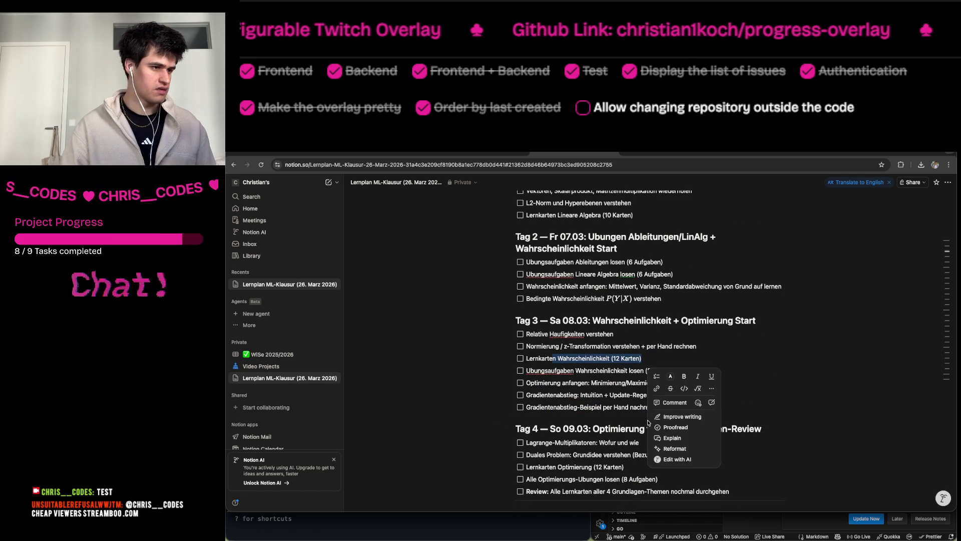
pyautogui.moveTo(590, 538)
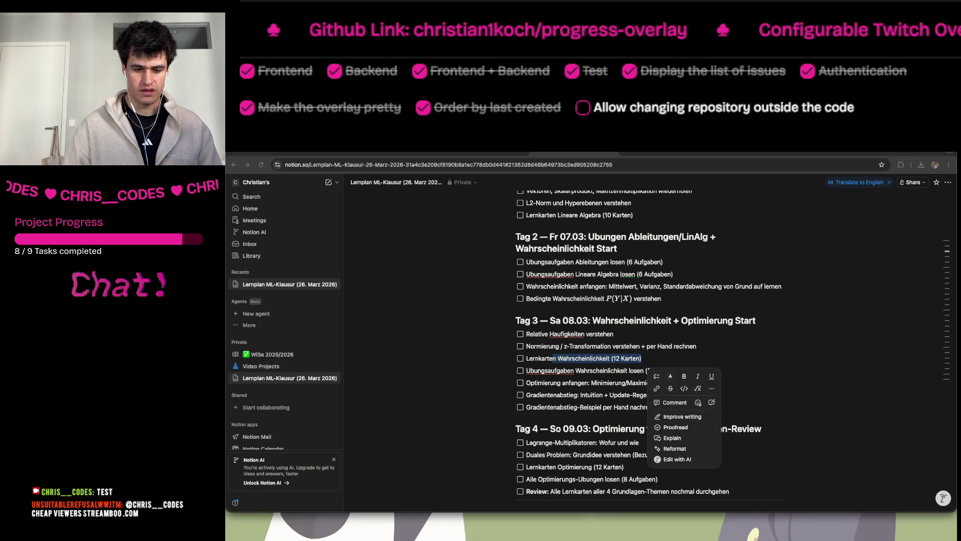
pyautogui.scroll(-3, 595, 426)
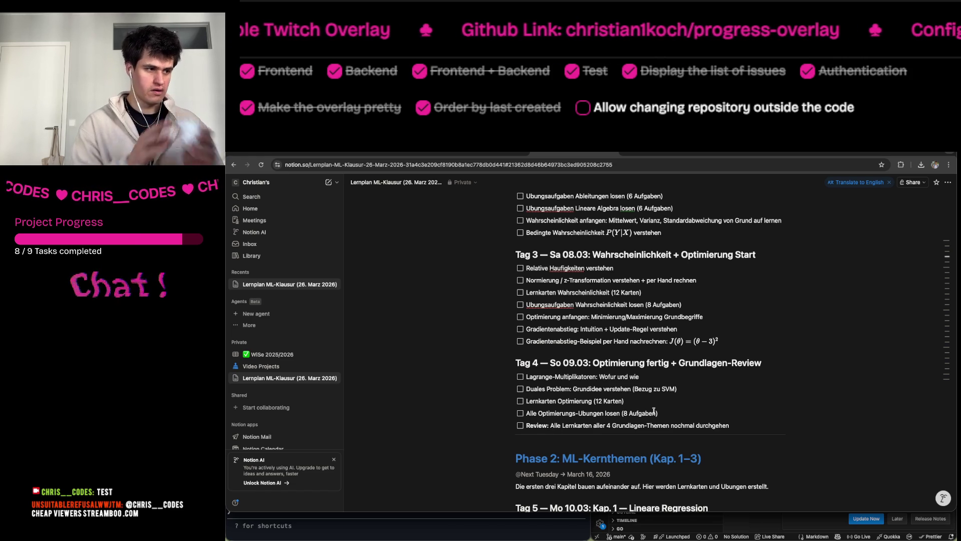
pyautogui.scroll(-5, 654, 410)
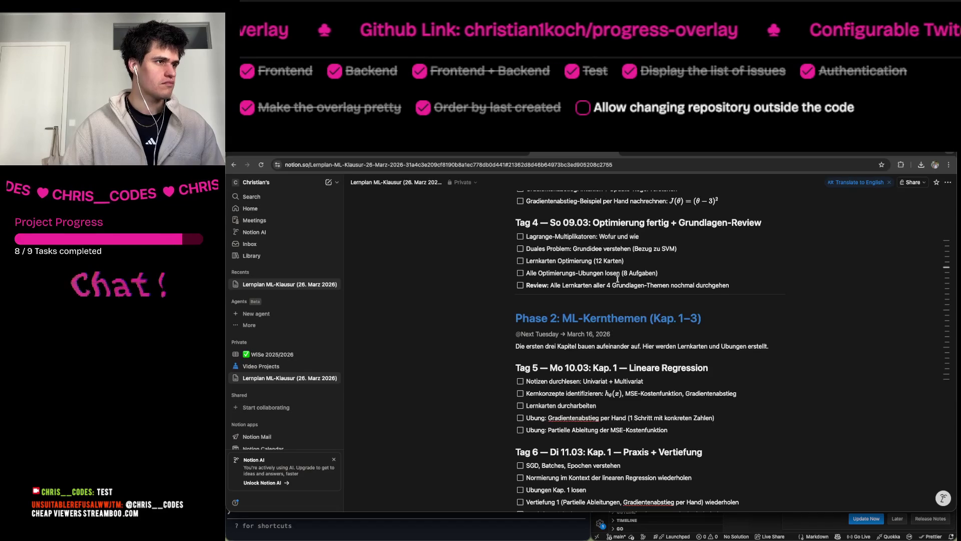
pyautogui.scroll(1, 618, 280)
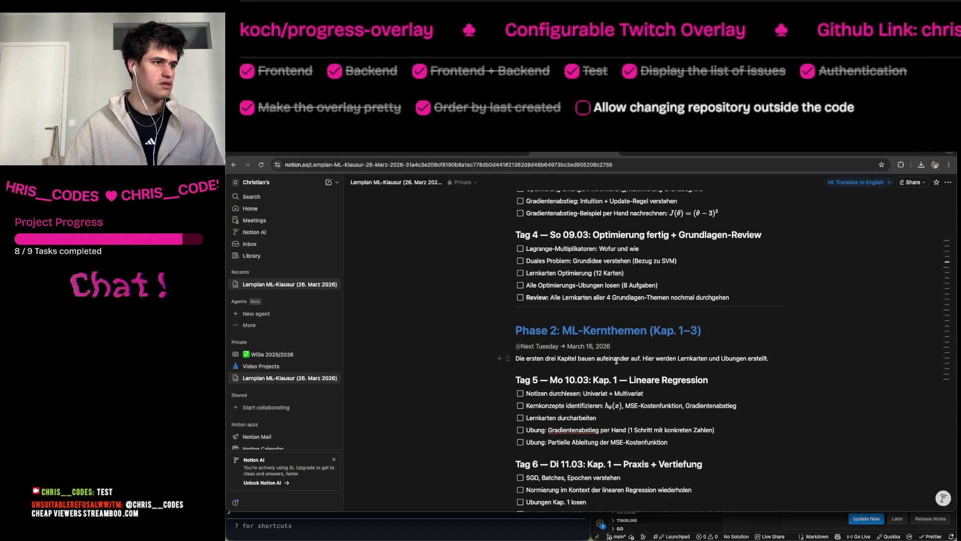
pyautogui.moveTo(546, 349)
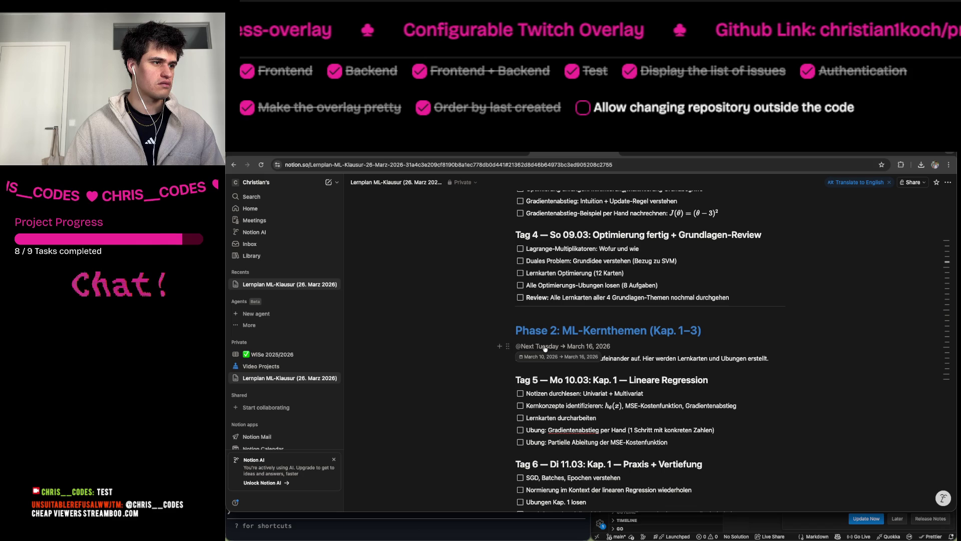
pyautogui.scroll(-1, 619, 380)
pyautogui.scroll(1, 619, 380)
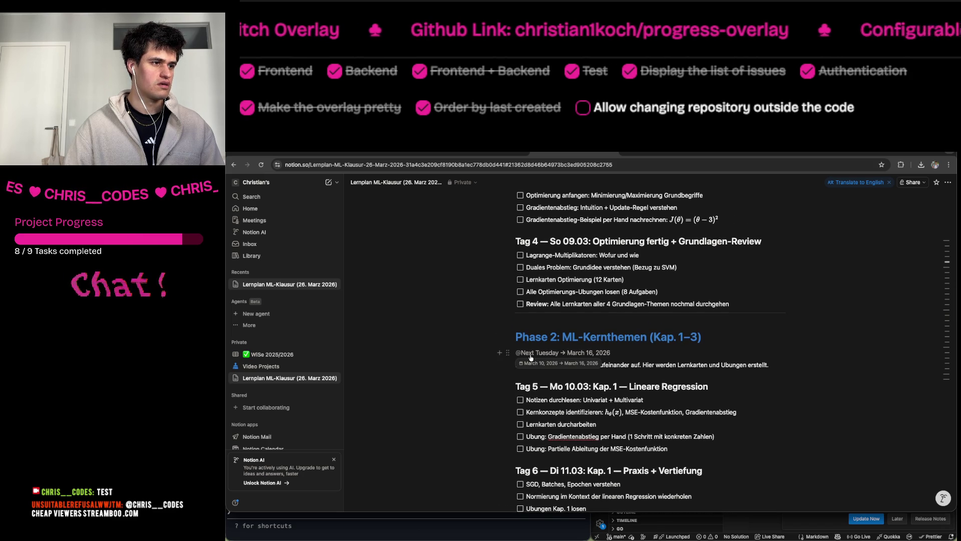
pyautogui.scroll(15, 613, 350)
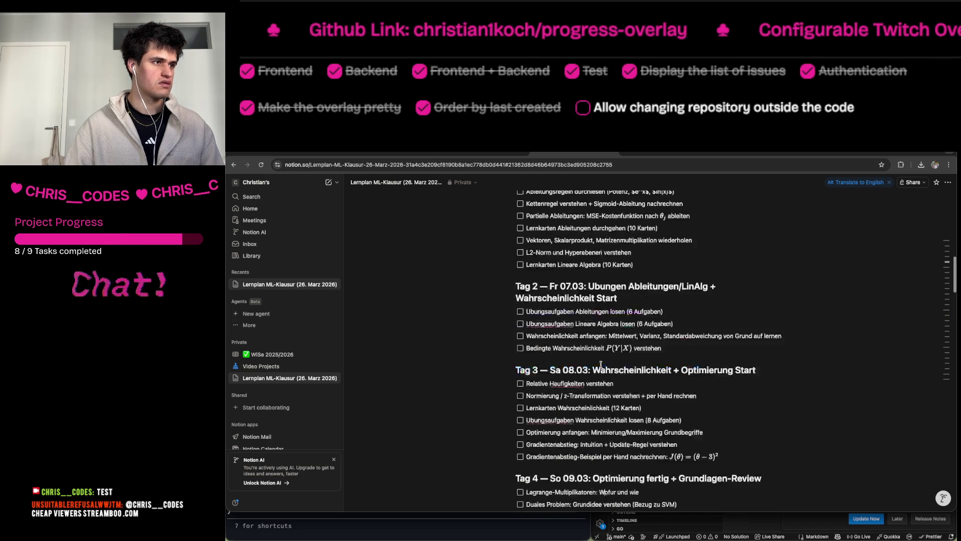
pyautogui.click(622, 411)
pyautogui.scroll(10, 623, 411)
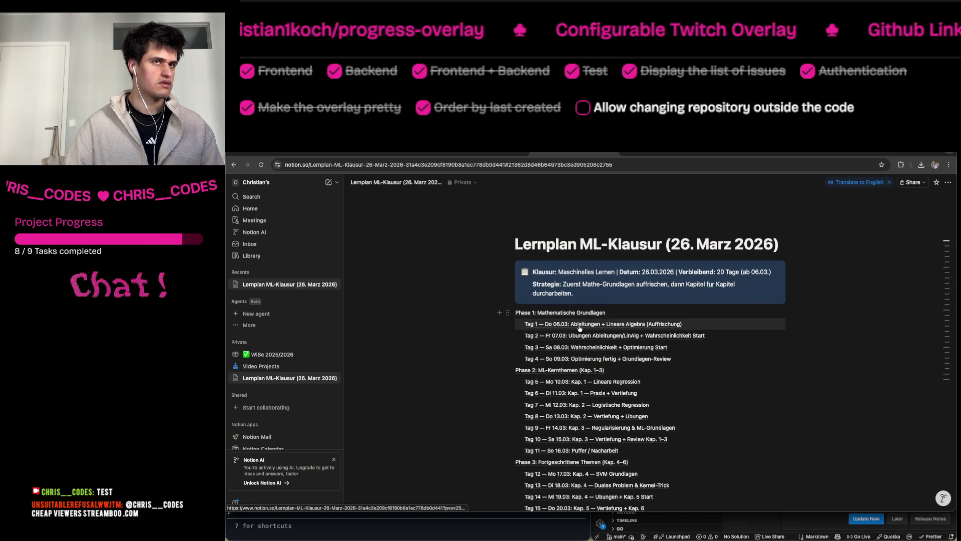
pyautogui.click(579, 324)
pyautogui.scroll(-10, 579, 326)
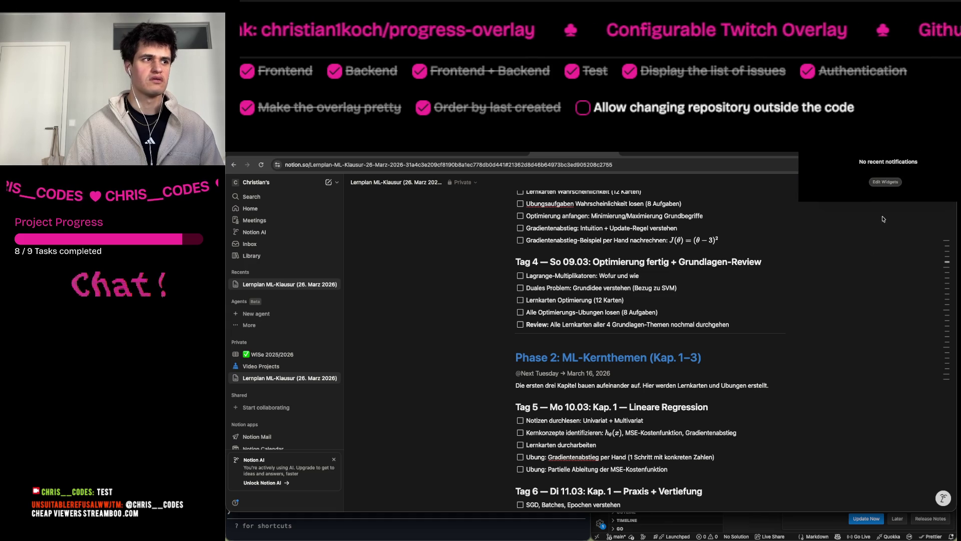
pyautogui.scroll(15, 864, 307)
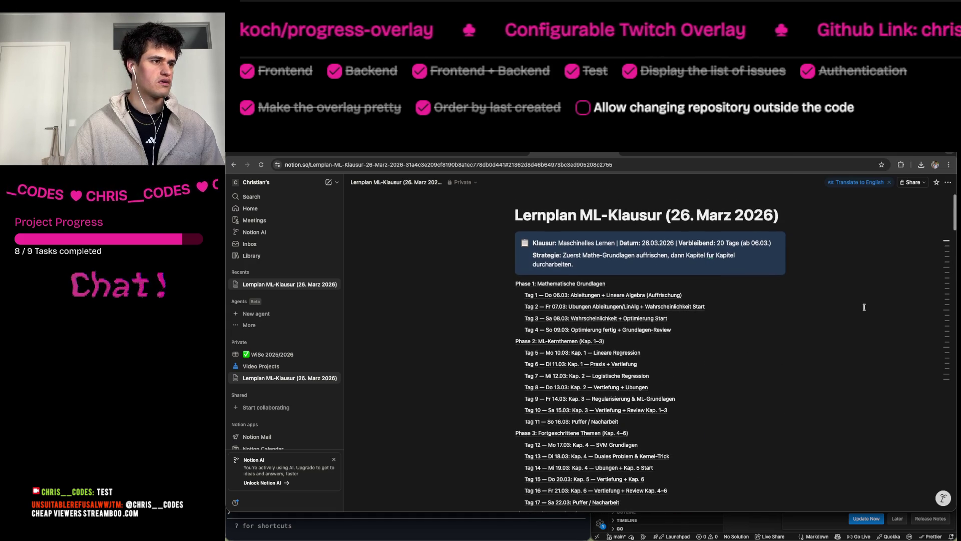
pyautogui.click(575, 363)
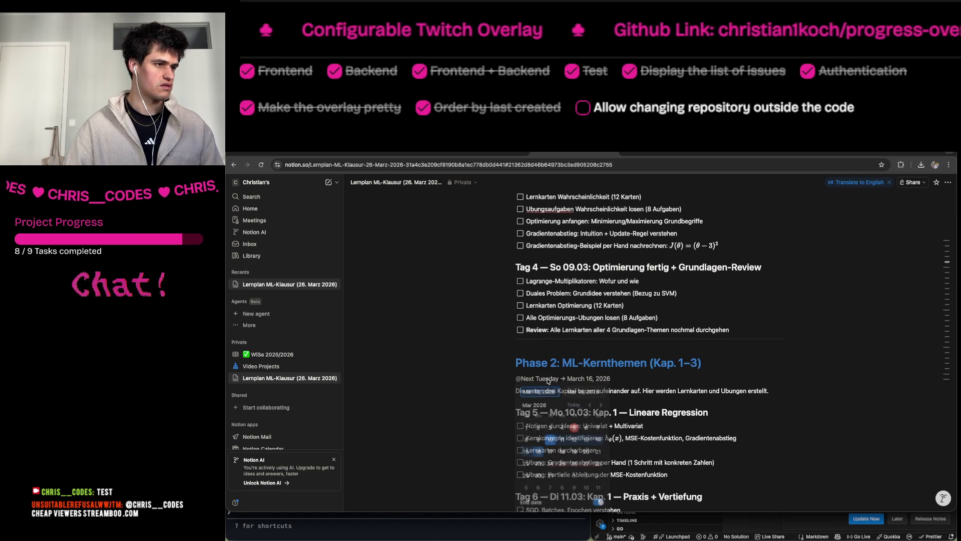
pyautogui.click(549, 380)
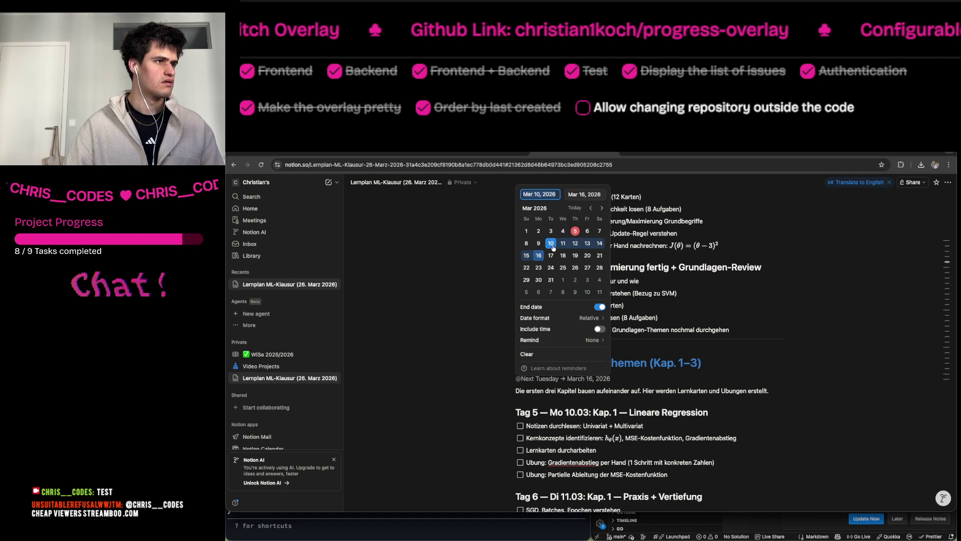
pyautogui.click(452, 352)
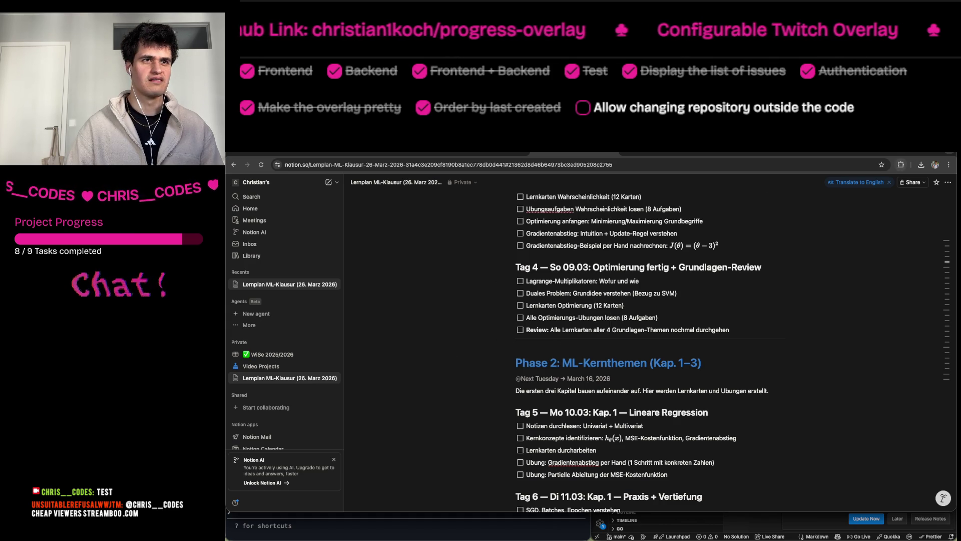
pyautogui.click(901, 156)
pyautogui.click(763, 339)
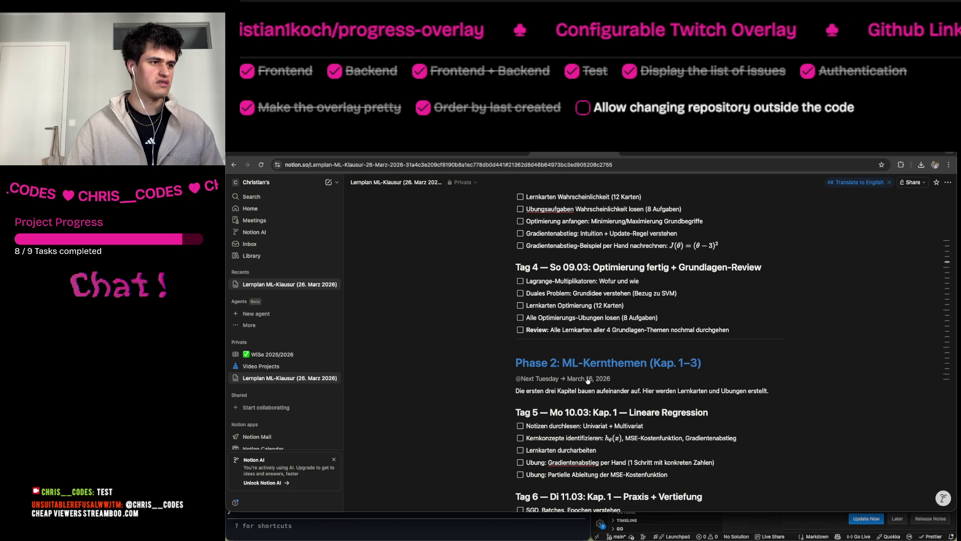
pyautogui.scroll(10, 587, 377)
pyautogui.scroll(5, 587, 376)
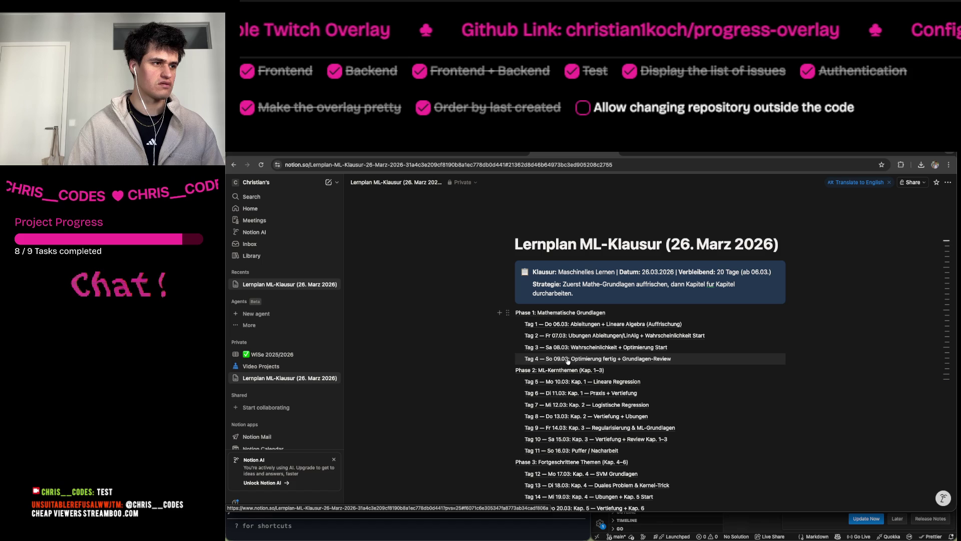
pyautogui.click(925, 150)
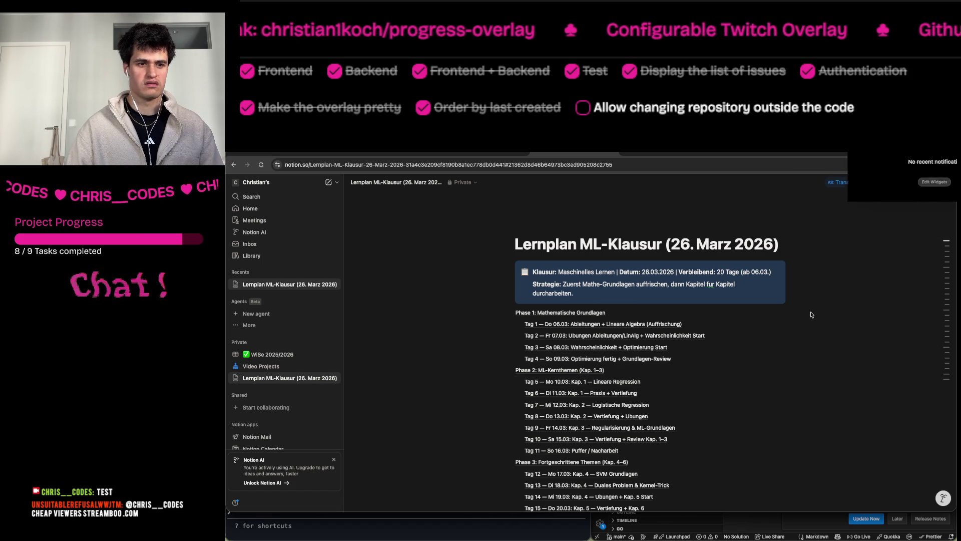
pyautogui.scroll(-3, 650, 351)
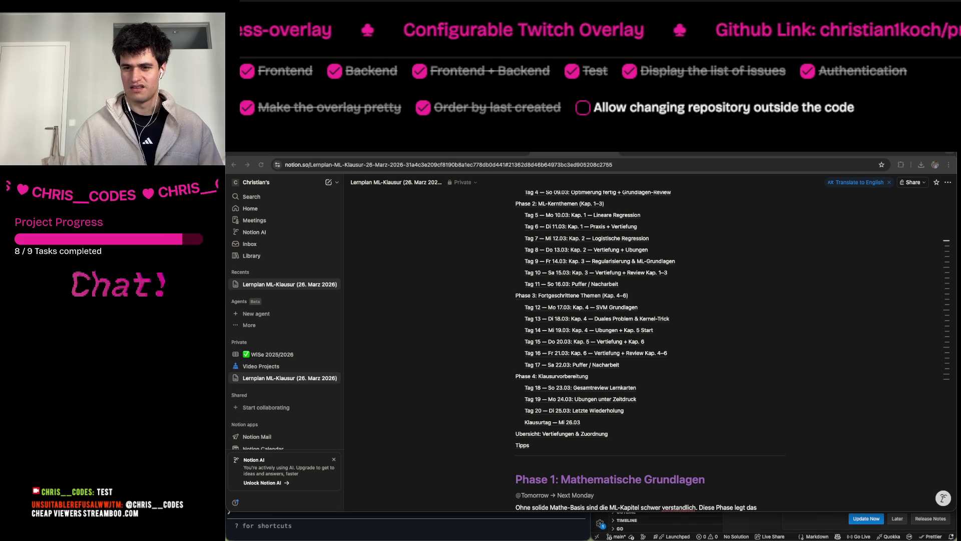
pyautogui.hotkey('ctrl', 'Right')
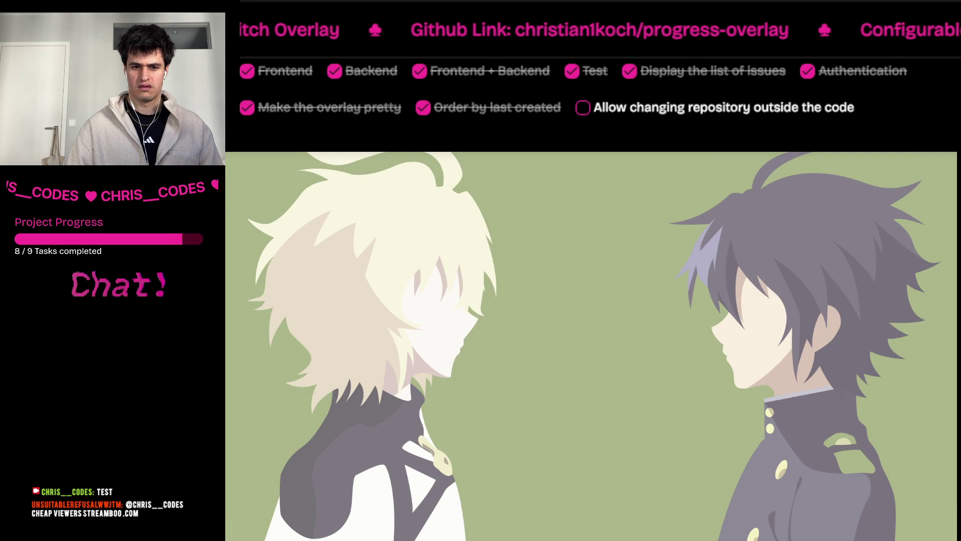
pyautogui.hotkey('ctrl', 'Left')
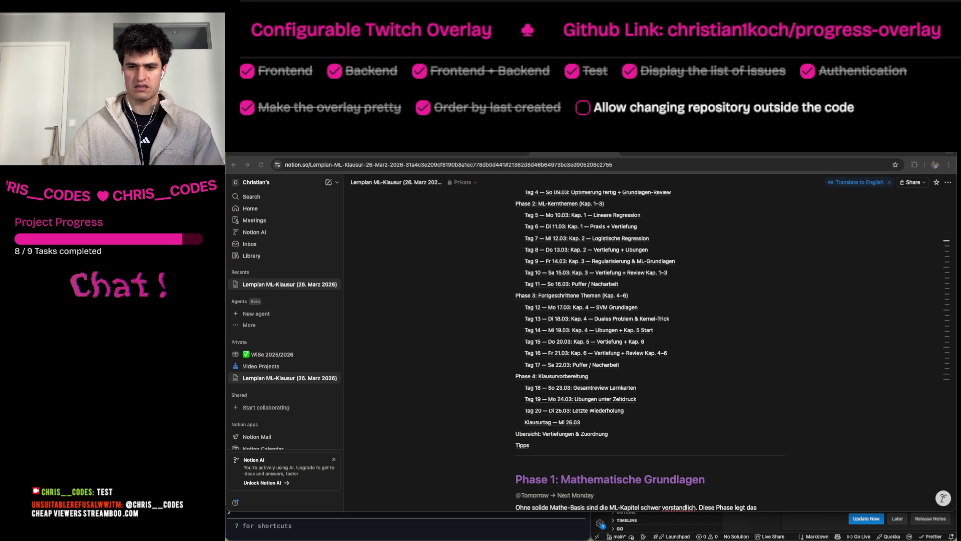
pyautogui.scroll(3, 928, 294)
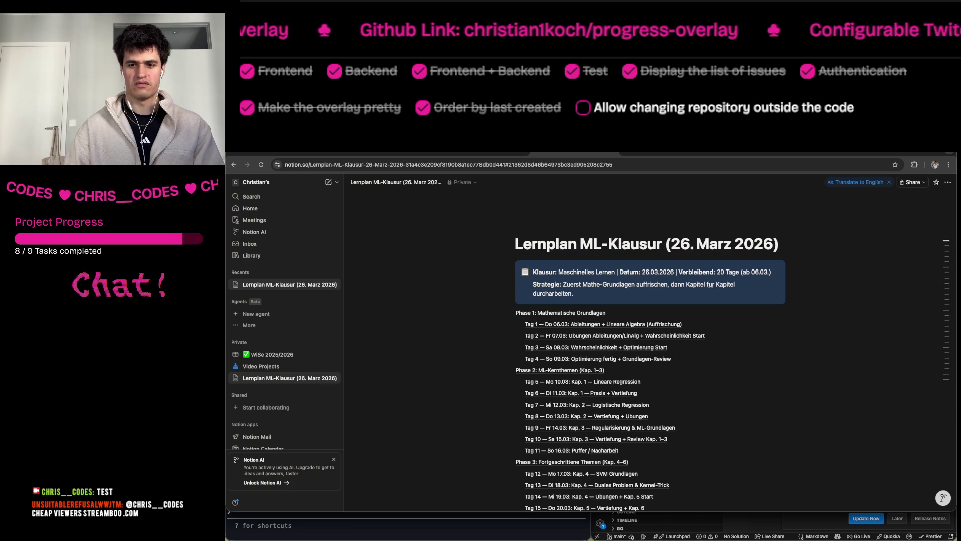
pyautogui.click(765, 415)
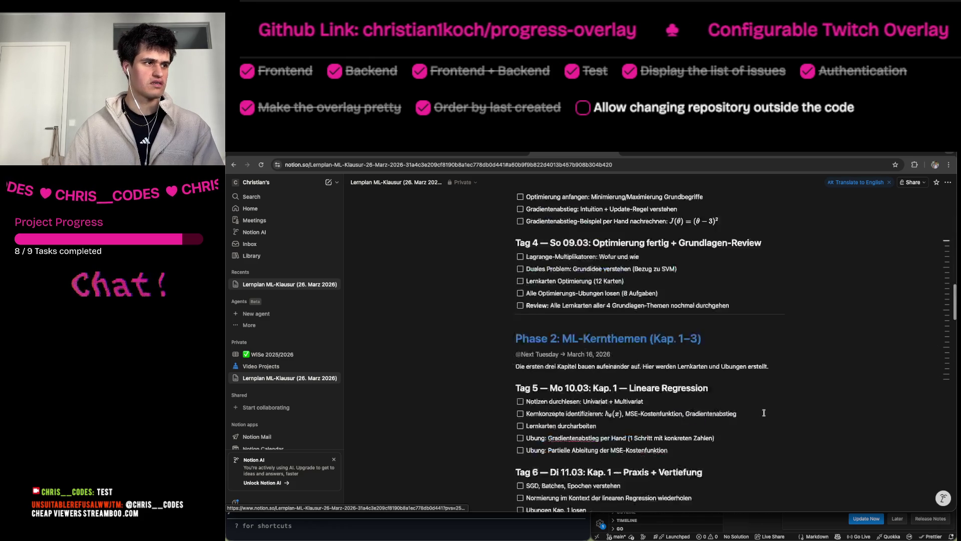
pyautogui.scroll(10, 764, 413)
pyautogui.scroll(2, 764, 412)
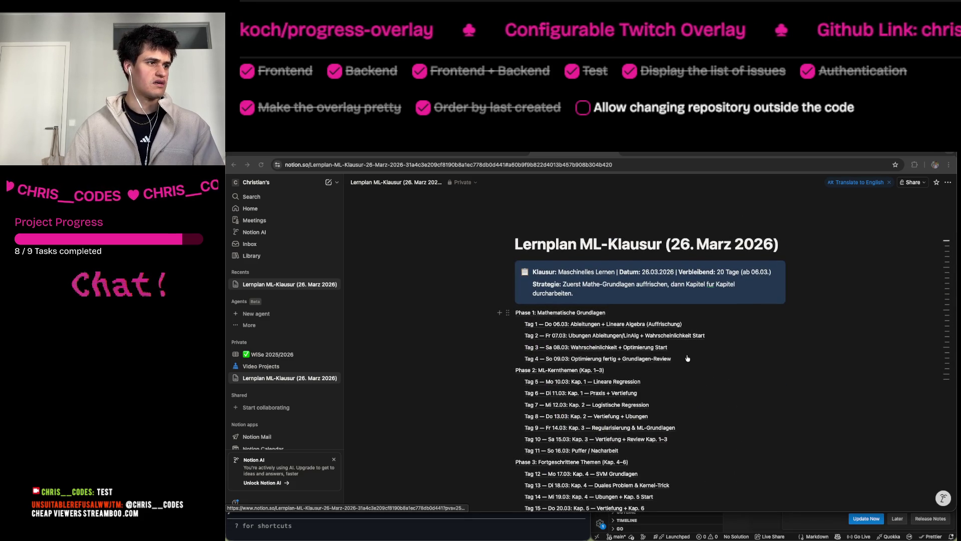
# Draft the reply 'Also eigentlich heute ist Donnerstag ich würde dann morgen Freitag anfangen zu' in Claude Code.
pyautogui.press('super+Tab')
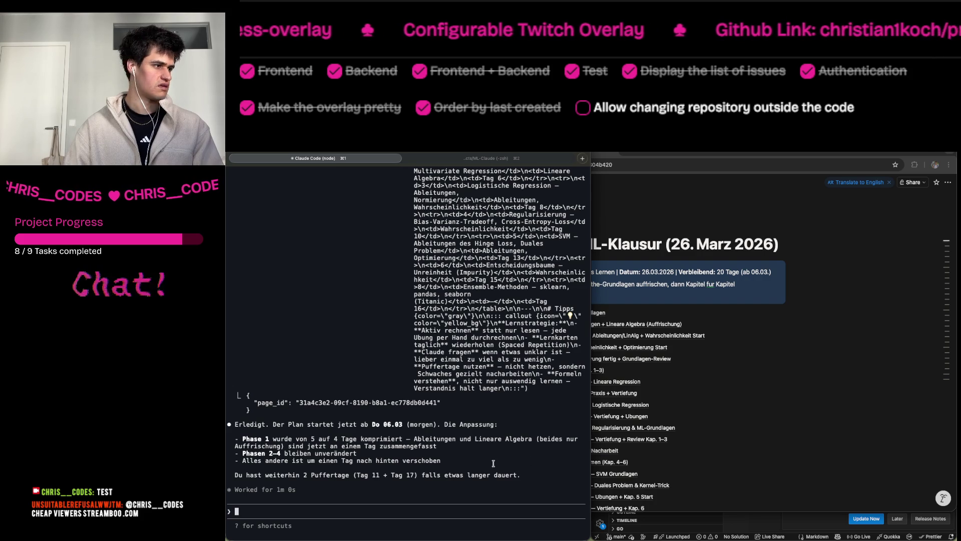
pyautogui.write('Also eig')
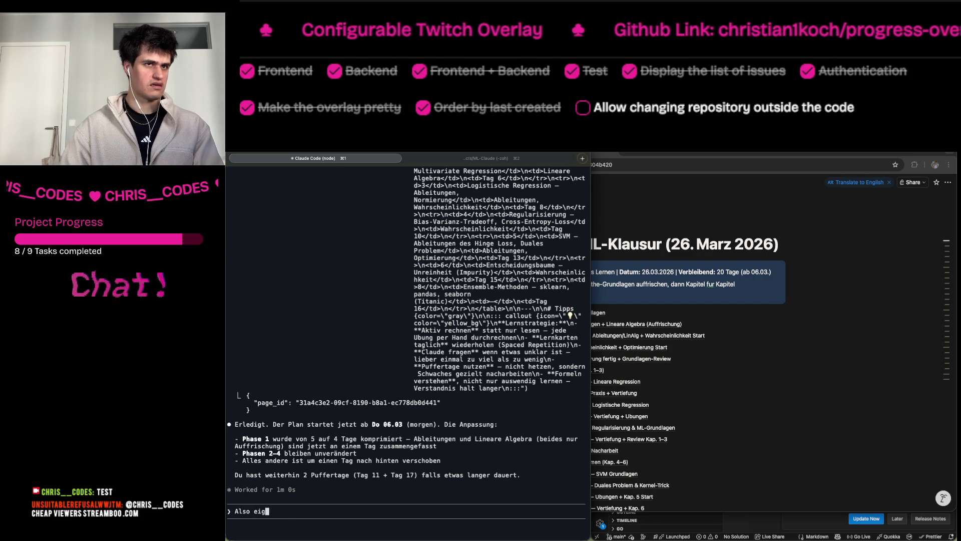
pyautogui.write('entlich heute ')
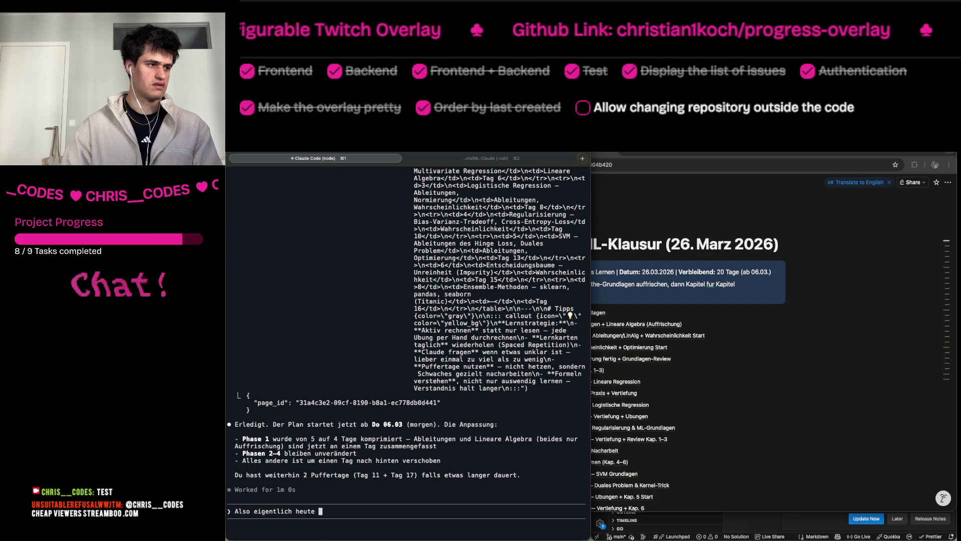
pyautogui.write('ist Donnersta')
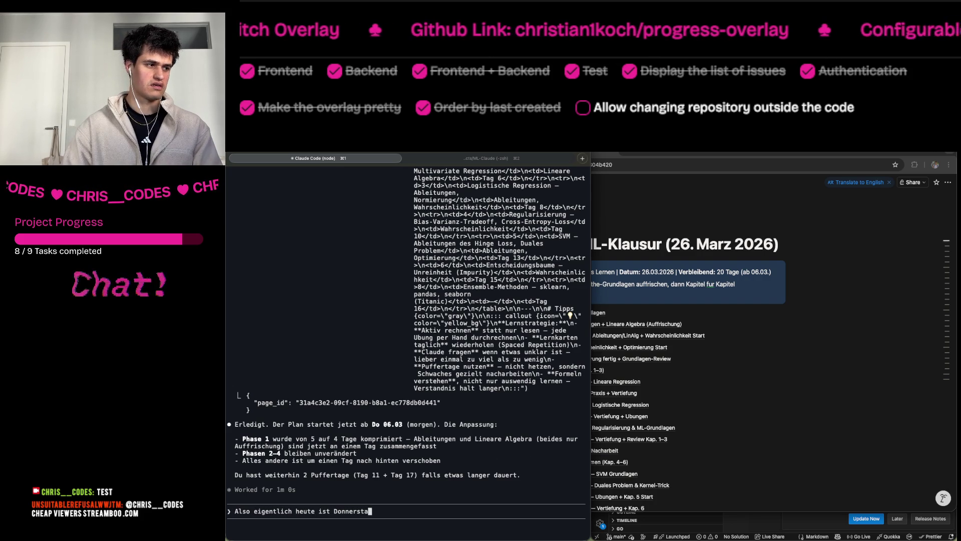
pyautogui.write('g ich würde dan')
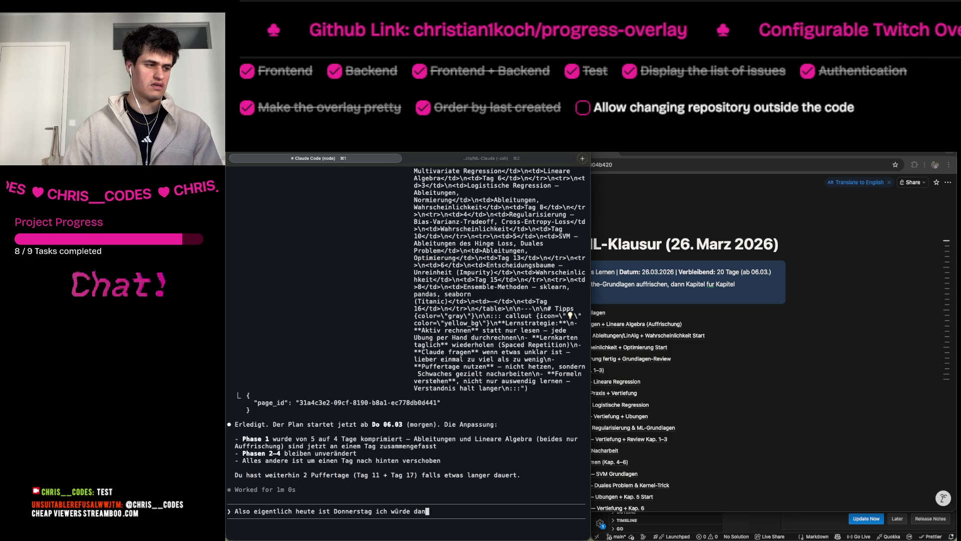
pyautogui.write('n morgen ')
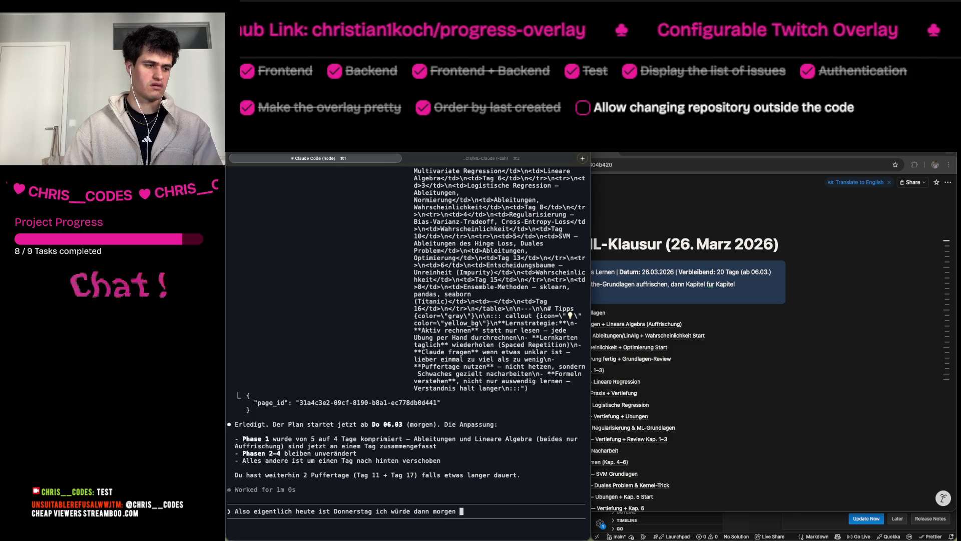
pyautogui.write('Freitag anf')
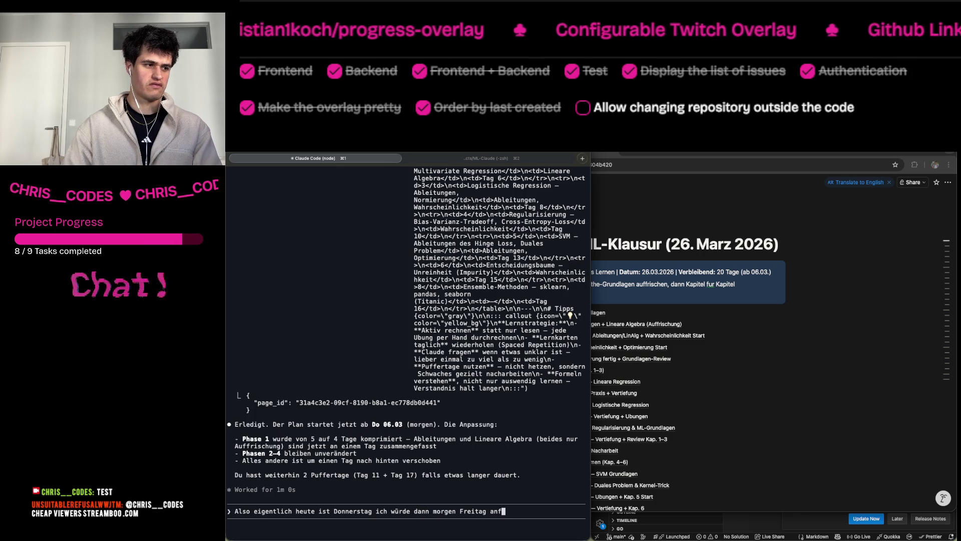
pyautogui.write('angen zu')
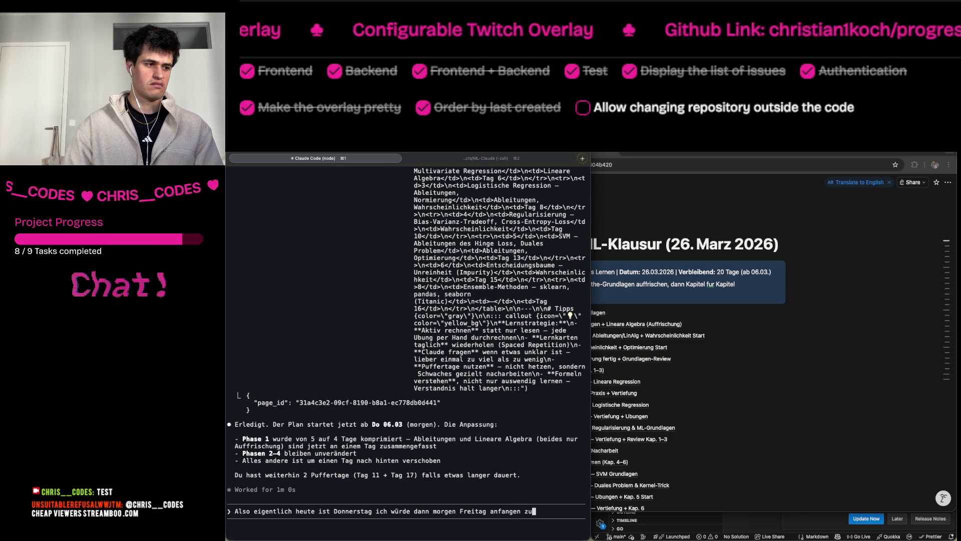
# Scroll the Lernplan ML-Klausur page to confirm Tag 1 still falls on Do 06.03.
pyautogui.click(754, 342)
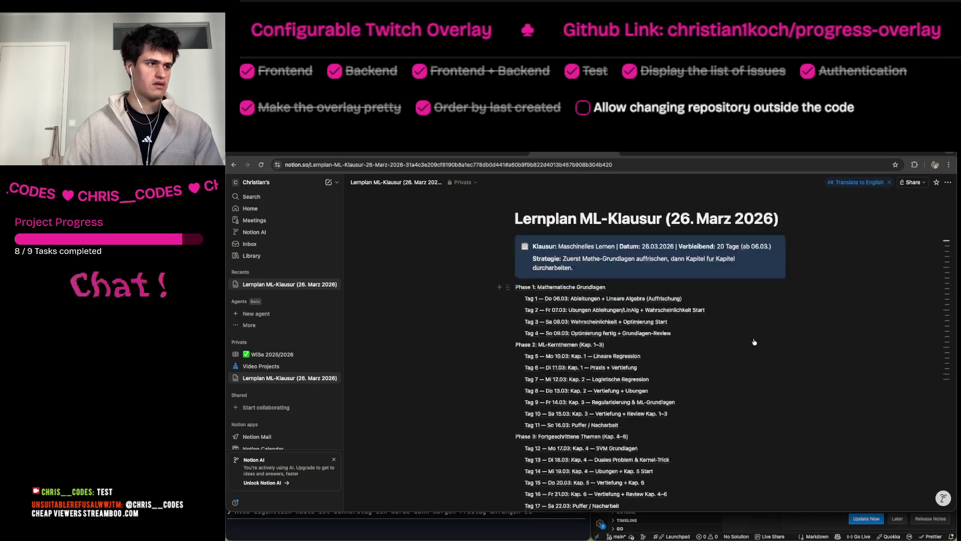
pyautogui.scroll(-10, 754, 342)
pyautogui.scroll(2, 754, 342)
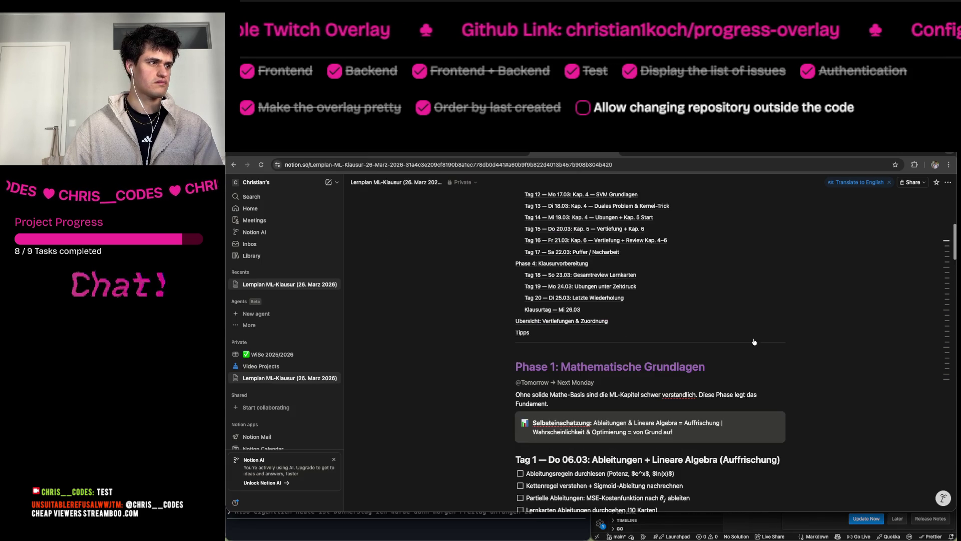
pyautogui.press('super+Tab')
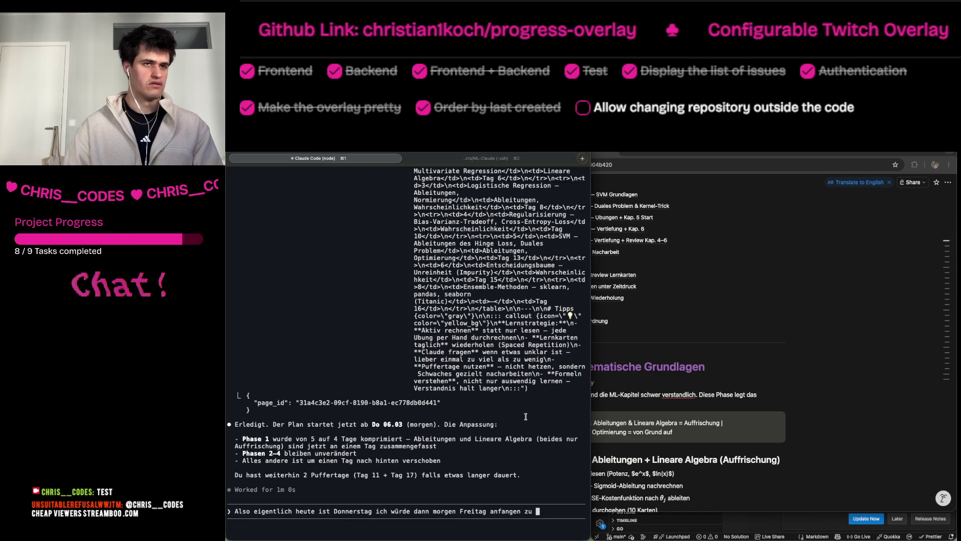
pyautogui.click(740, 301)
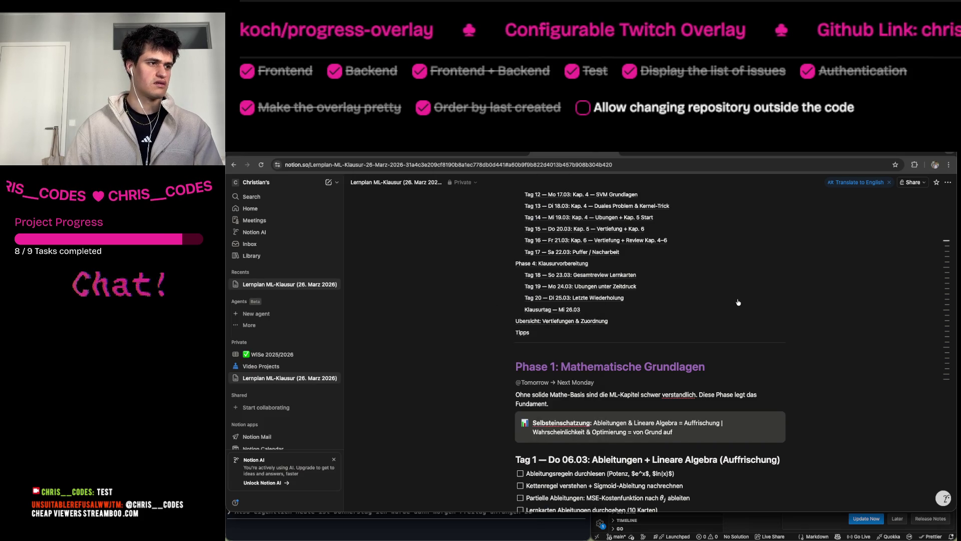
pyautogui.scroll(-1, 738, 302)
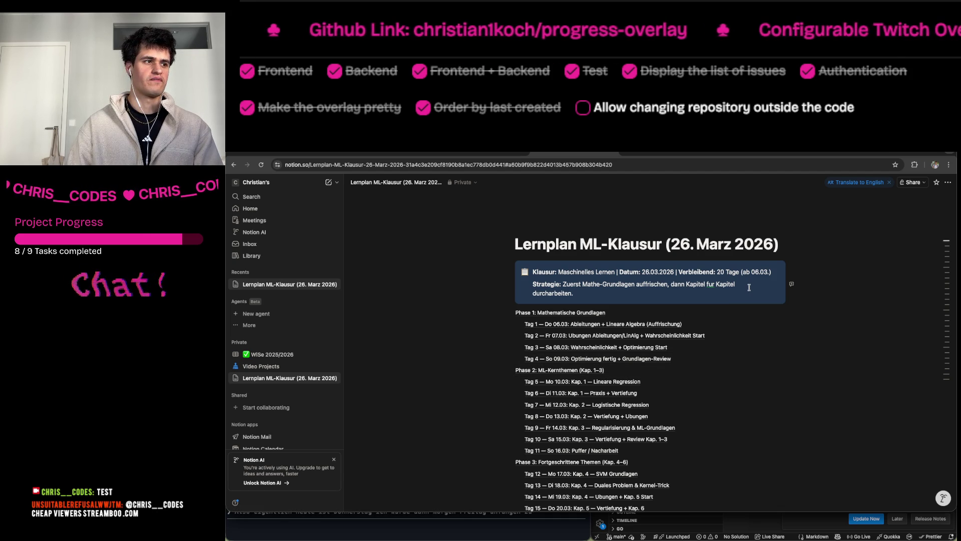
# Correct the draft to 'Also eigentlich heute ist Donnerstag 05.03....' and send it to Claude.
pyautogui.press('BackSpace')
pyautogui.press('BackSpace')
pyautogui.press('BackSpace')
pyautogui.press('BackSpace')
pyautogui.press('BackSpace')
pyautogui.press('BackSpace')
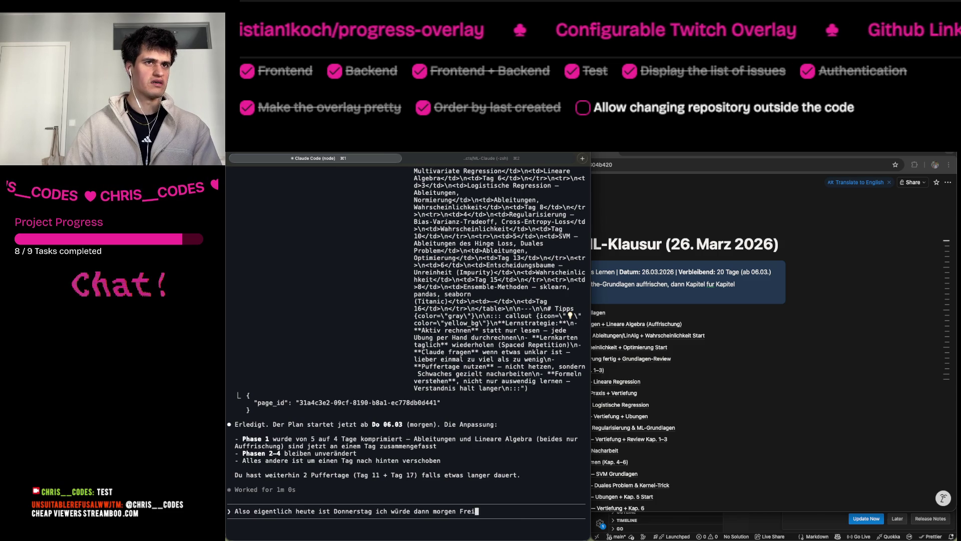
pyautogui.press('BackSpace')
pyautogui.press('BackSpace')
pyautogui.press('BackSpace')
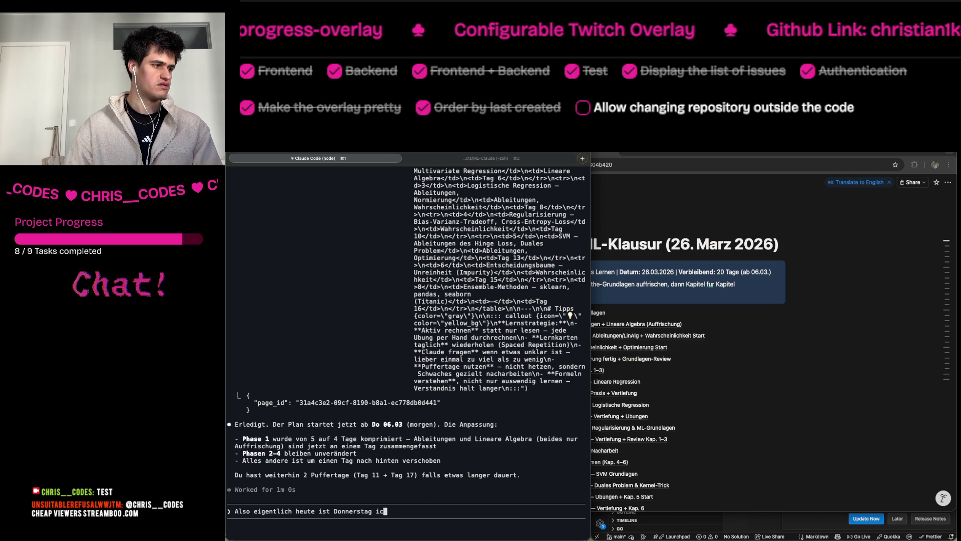
pyautogui.write('06.03')
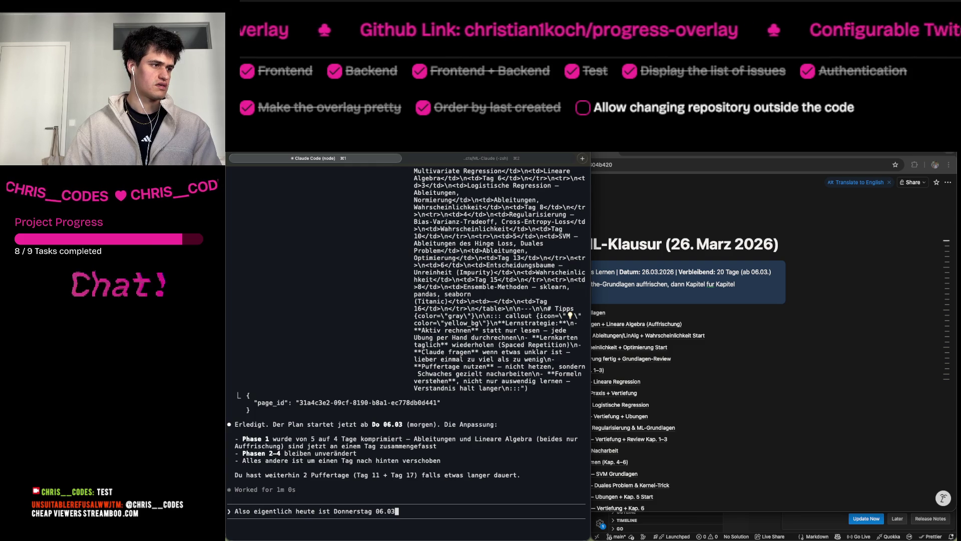
pyautogui.press('BackSpace')
pyautogui.press('BackSpace')
pyautogui.press('BackSpace')
pyautogui.press('BackSpace')
pyautogui.write('5.')
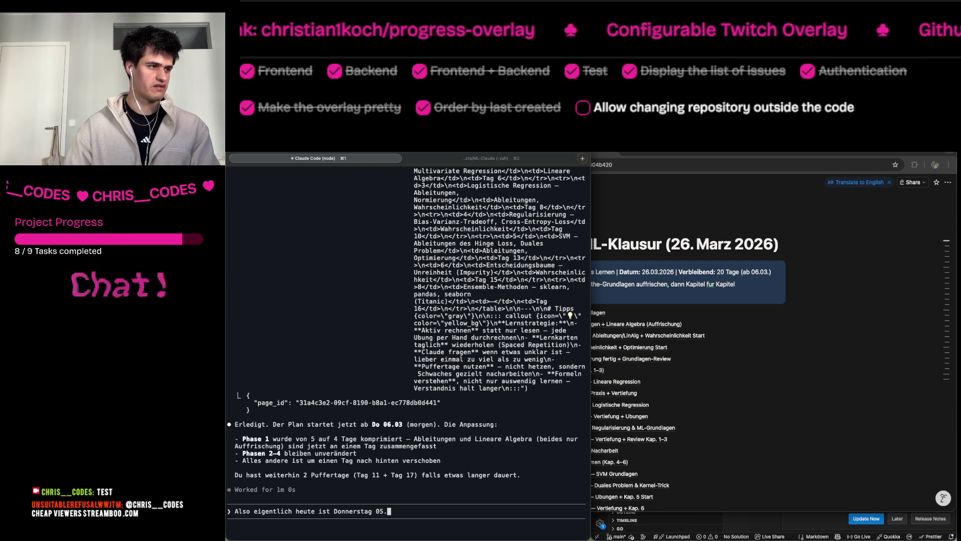
pyautogui.write('03')
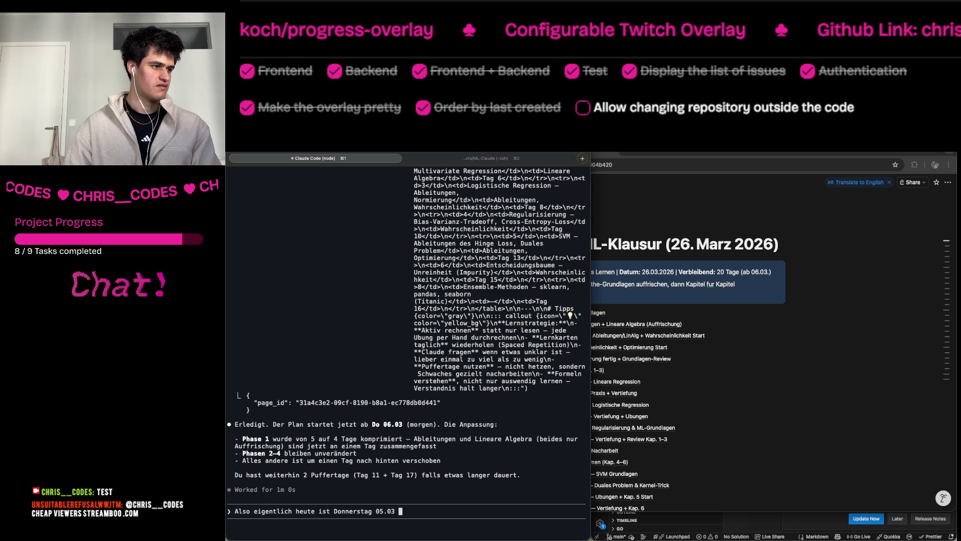
pyautogui.press('BackSpace')
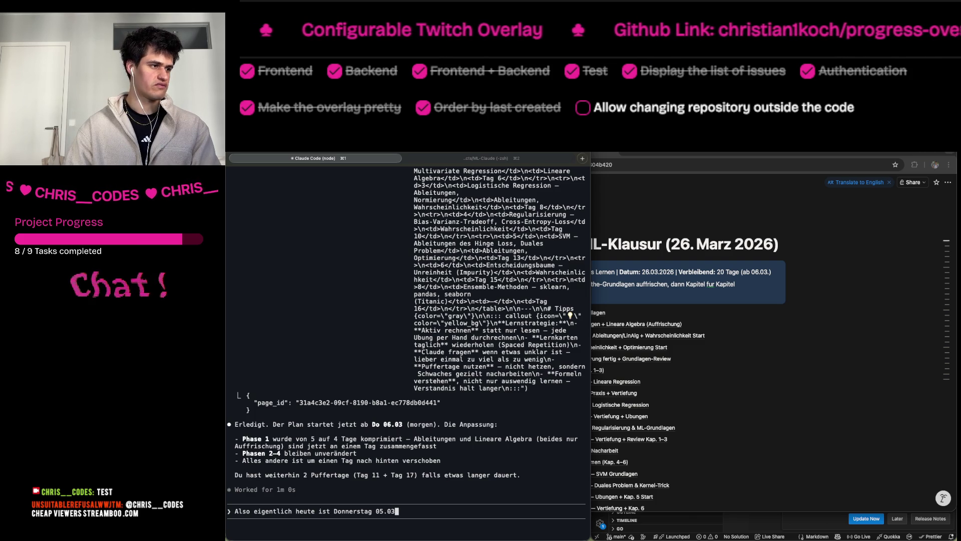
pyautogui.write('....')
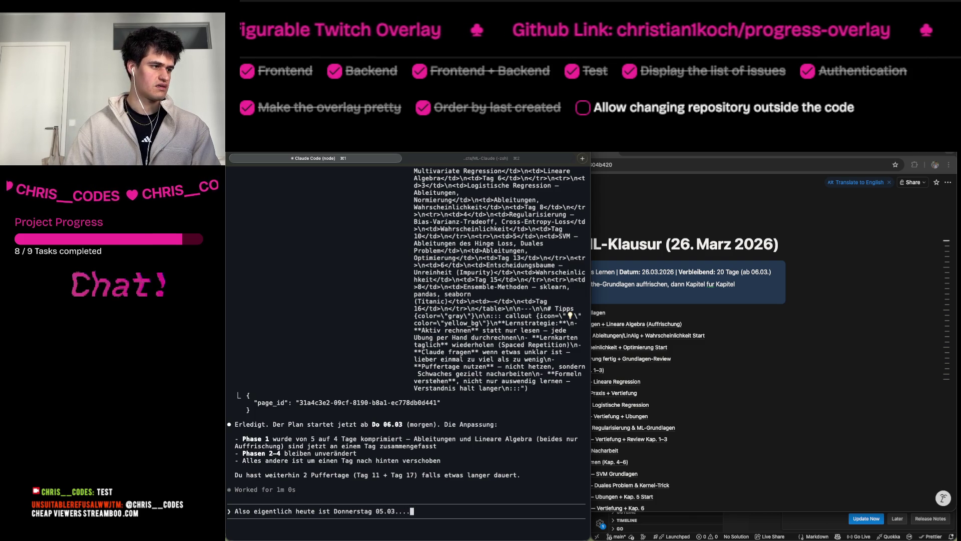
pyautogui.press('Return')
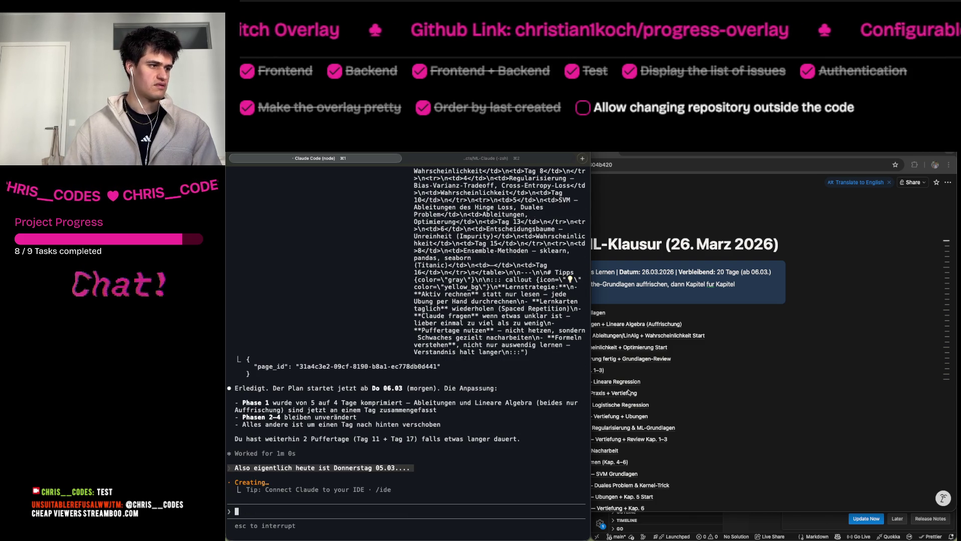
pyautogui.press('super+Tab')
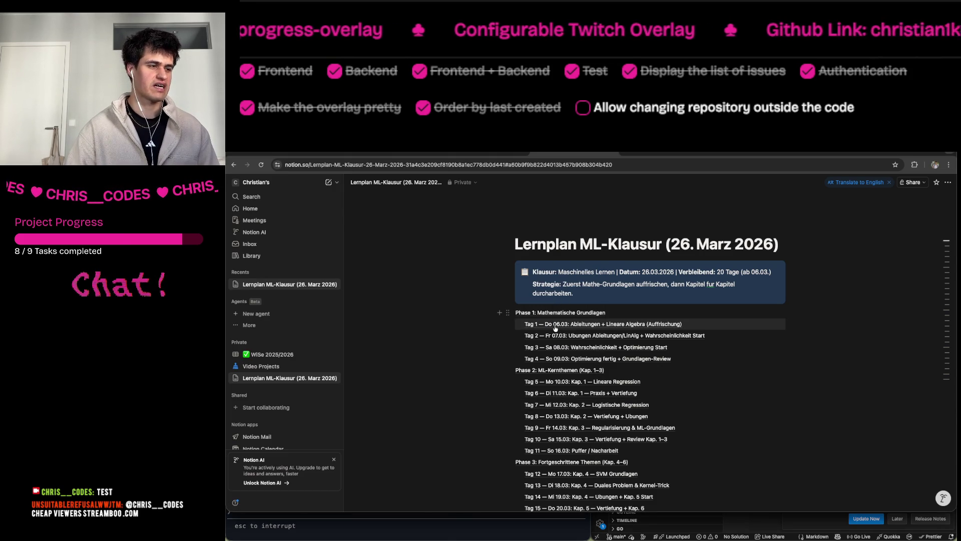
# Jump to Tag 1 (Do 06.03) and scroll the rescheduled plan through Tag 8, then return to Claude Code.
pyautogui.click(559, 356)
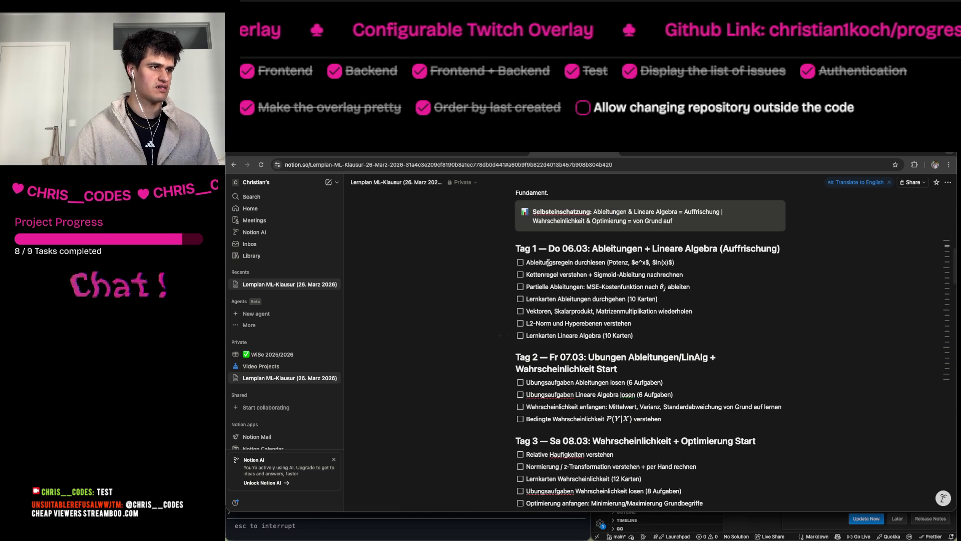
pyautogui.scroll(-2, 559, 356)
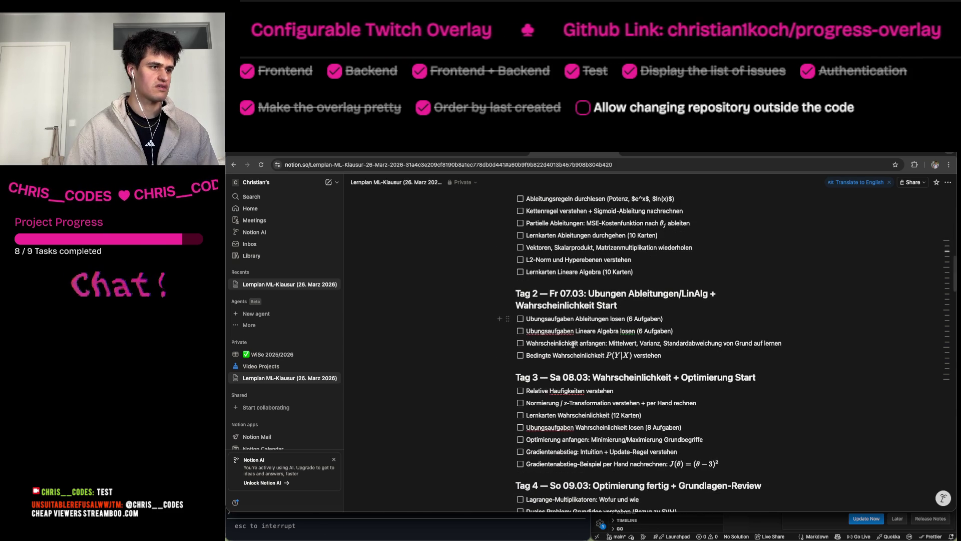
pyautogui.scroll(-3, 579, 394)
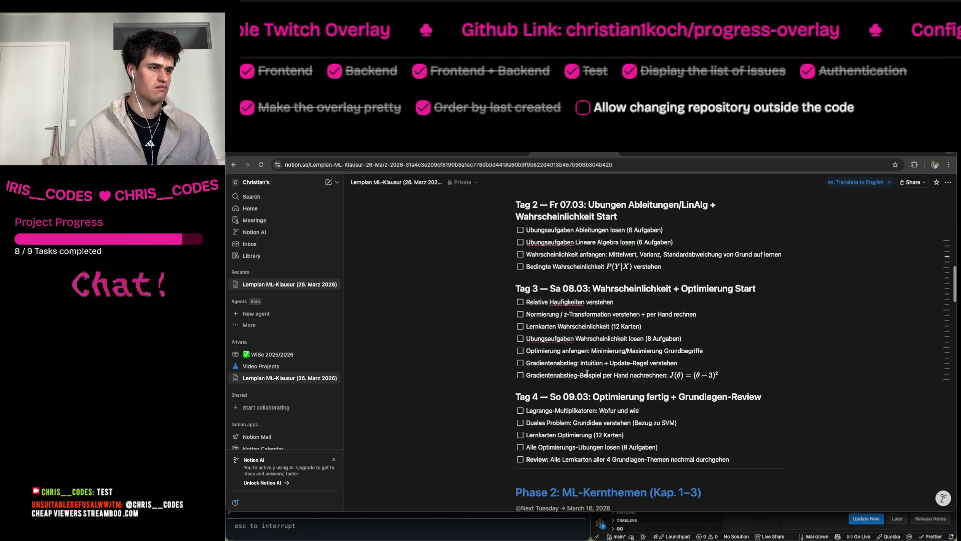
pyautogui.scroll(-1, 600, 407)
pyautogui.scroll(-4, 599, 408)
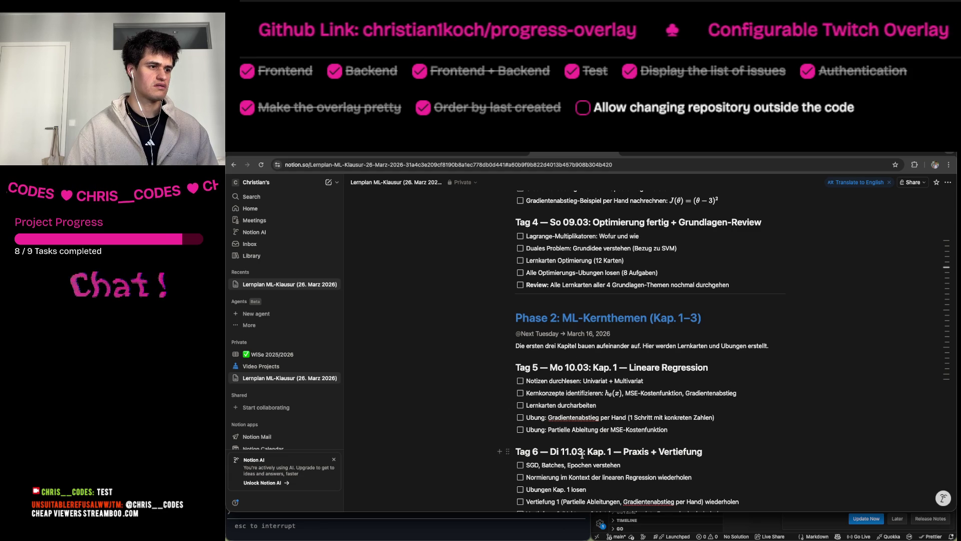
pyautogui.scroll(-4, 579, 362)
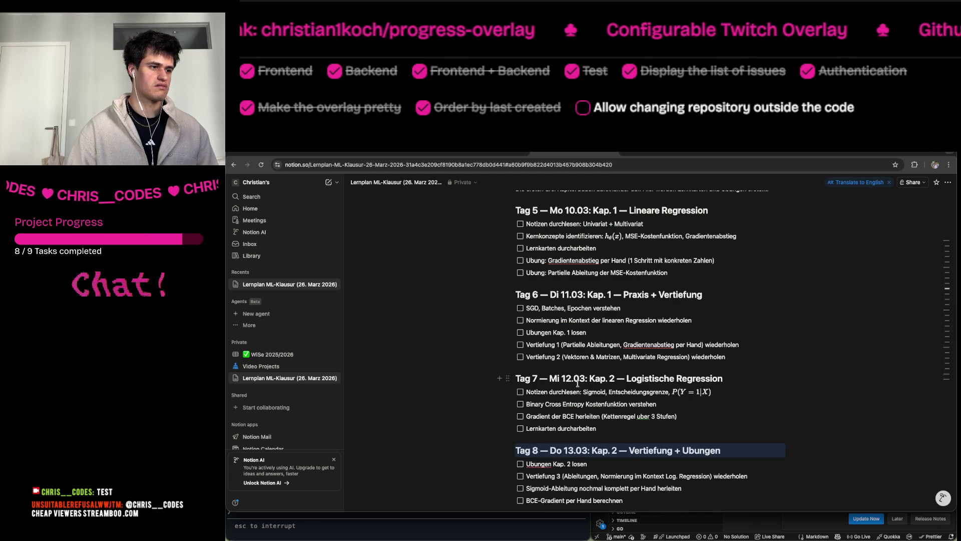
pyautogui.click(612, 151)
pyautogui.press('super+Tab')
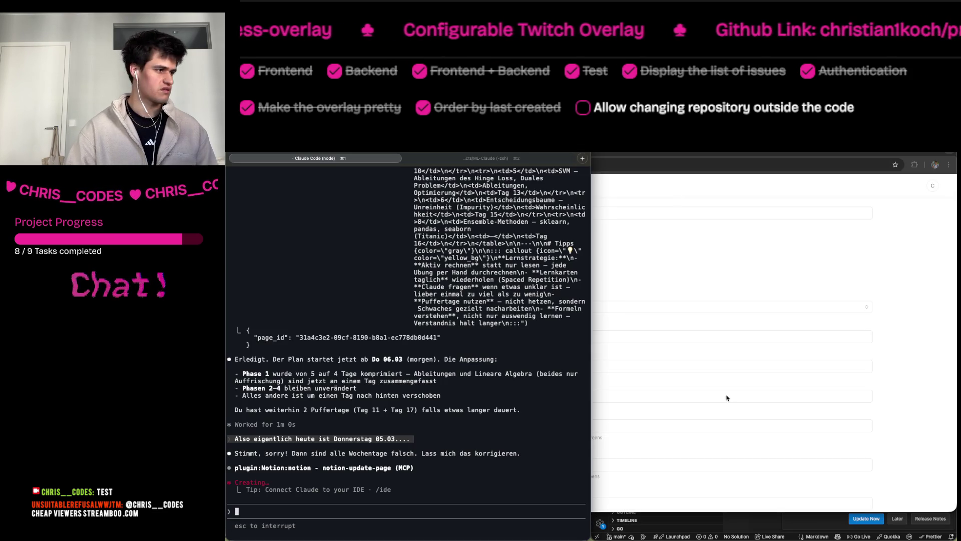
# Let the notion-update-page call keep running while briefly viewing the 'Claude Code Integration' form in Chrome.
pyautogui.moveTo(264, 445); pyautogui.dragTo(380, 456)
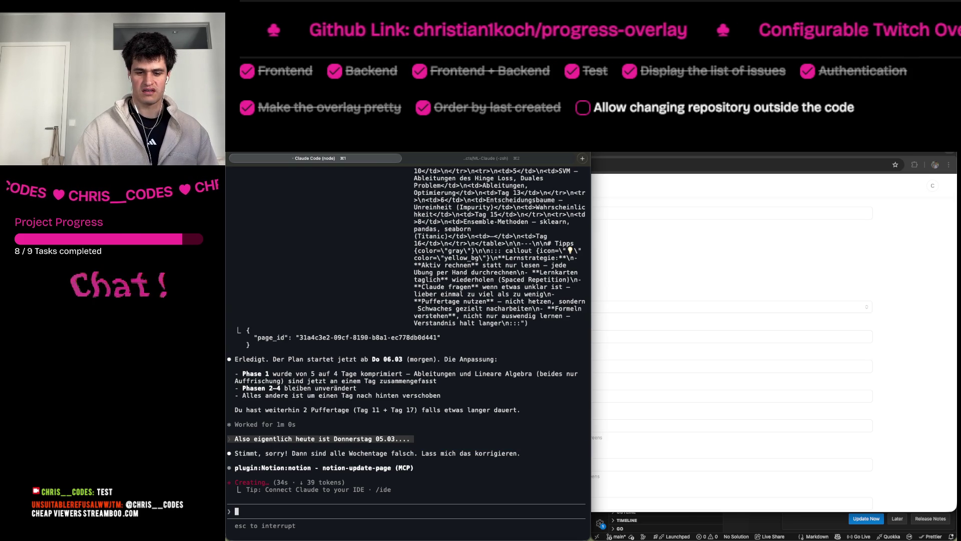
pyautogui.press('super+Tab')
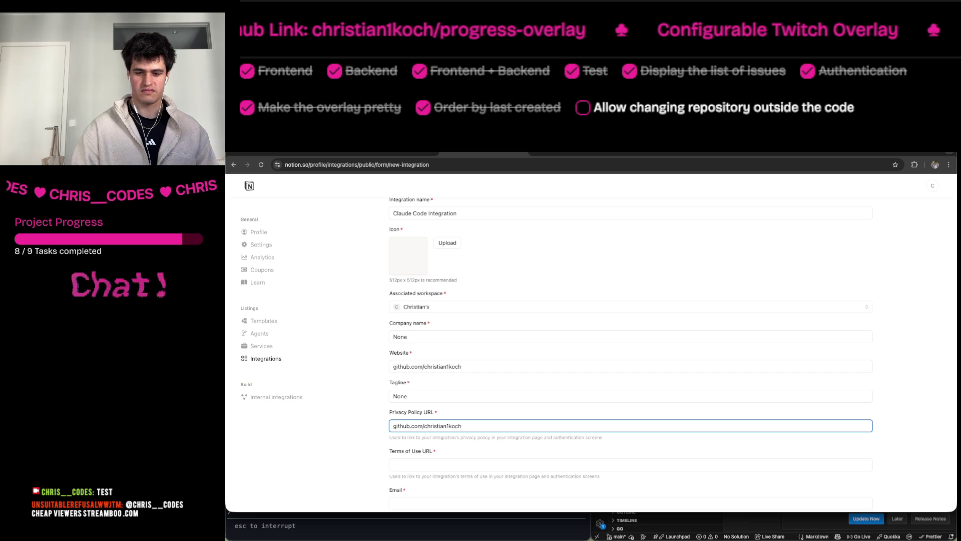
pyautogui.press('super+Tab')
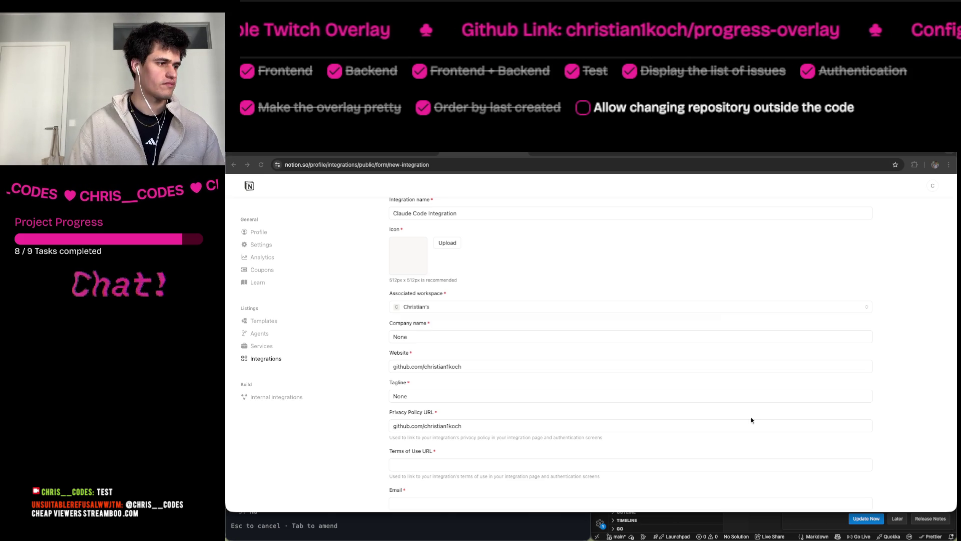
# Show the Video Projects board, then approve the pending notion-update-page permission in Claude Code.
pyautogui.click(522, 154)
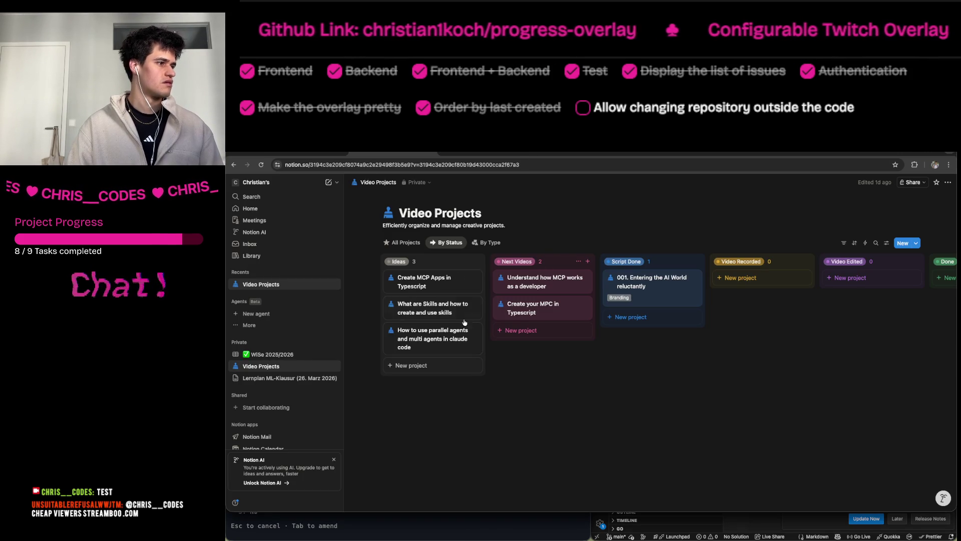
pyautogui.moveTo(633, 536)
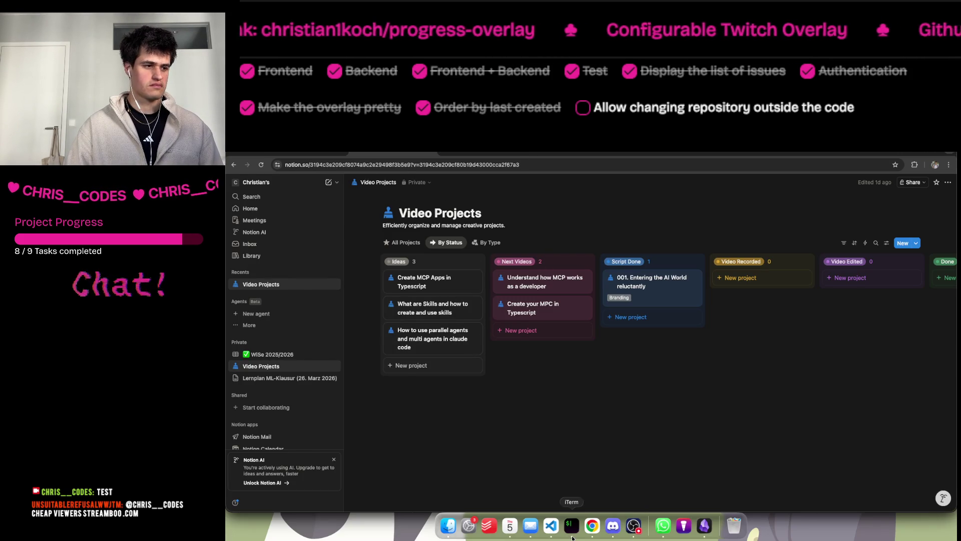
pyautogui.click(571, 525)
pyautogui.press('Return')
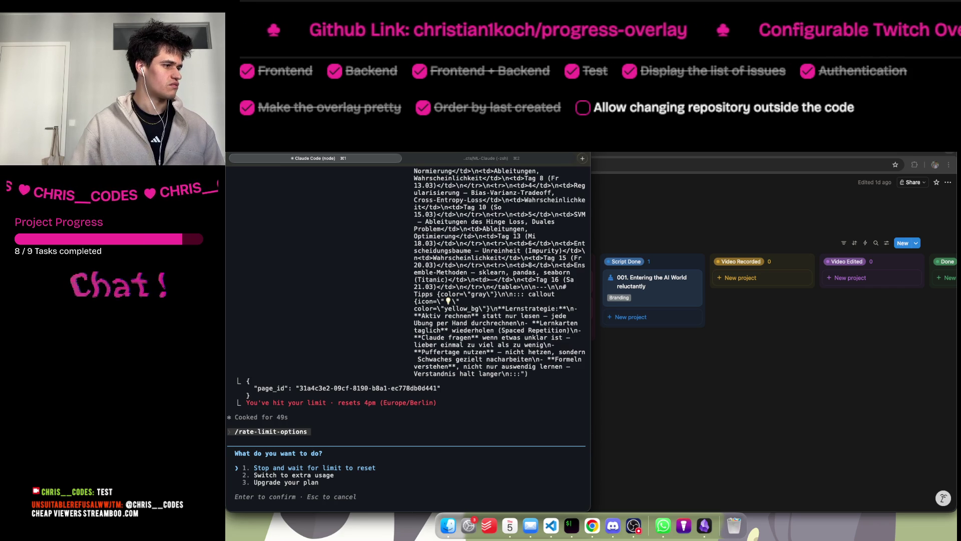
# Dismiss the rate-limit menu and switch the model from Opus to Default (Sonnet 4.6) via /model.
pyautogui.press('Escape')
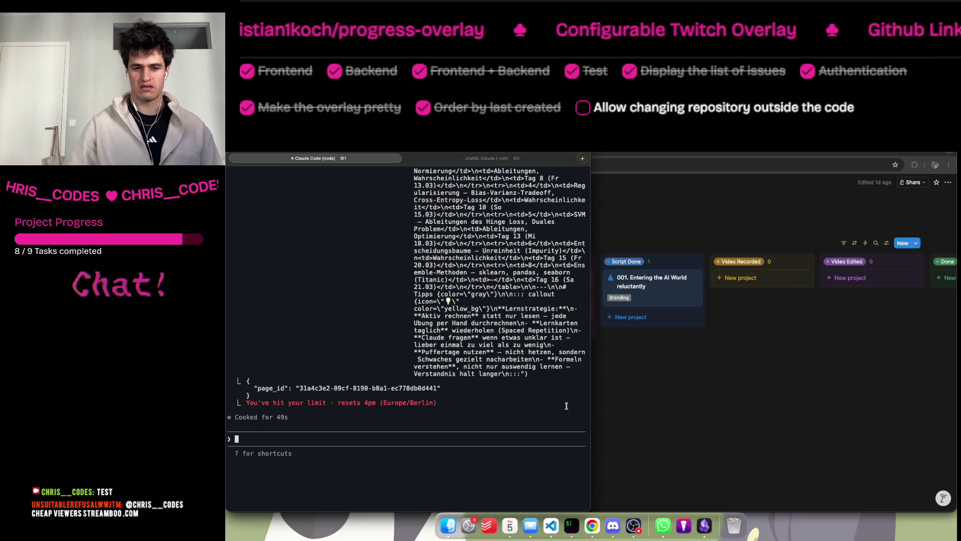
pyautogui.write('/')
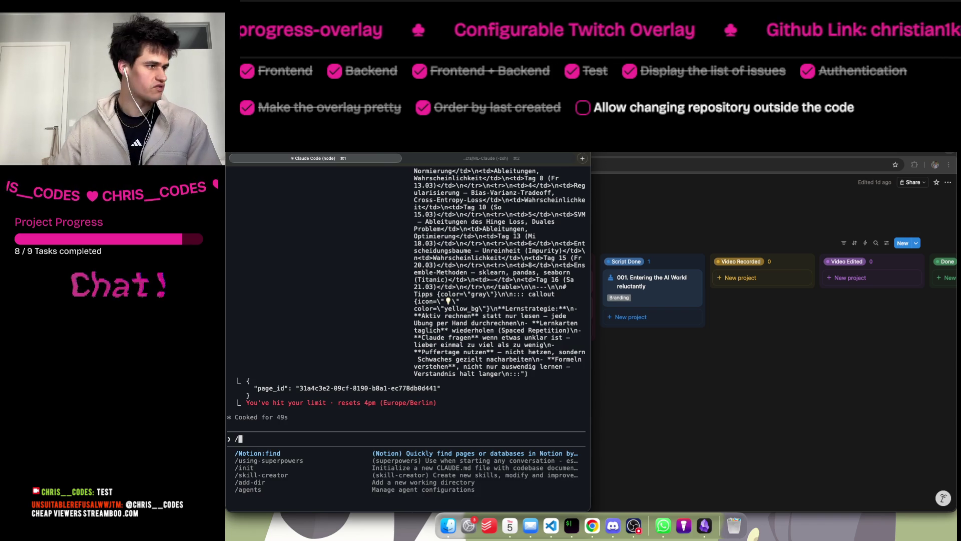
pyautogui.write('model')
pyautogui.press('Return')
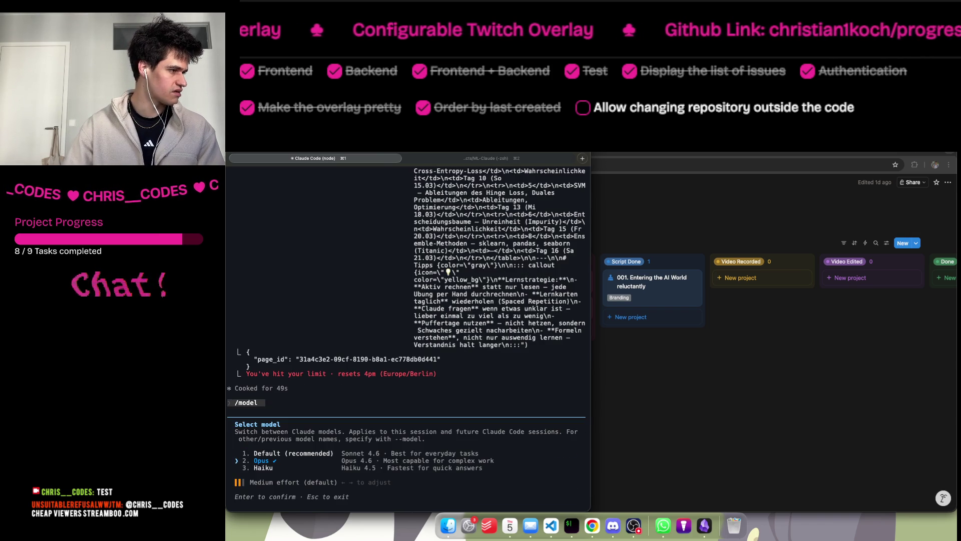
pyautogui.press('Up')
pyautogui.press('Return')
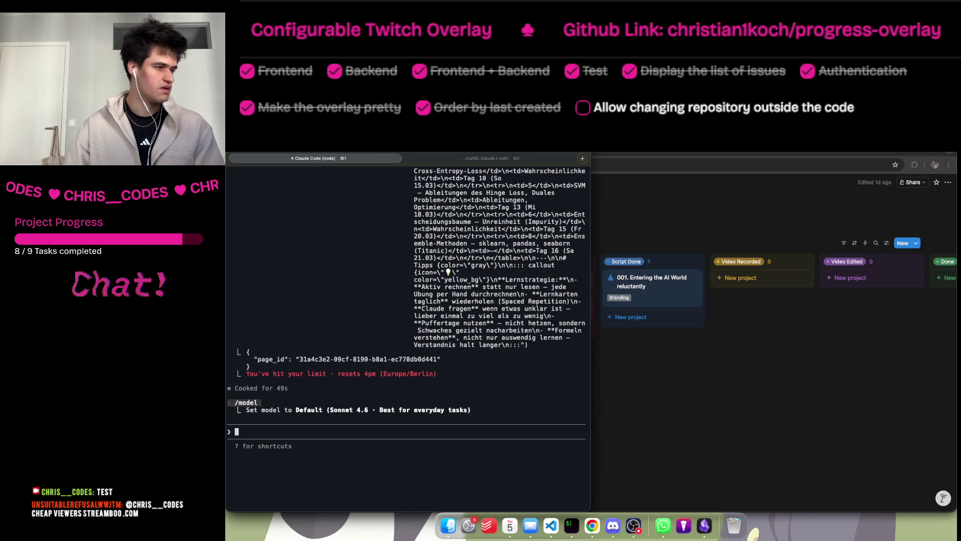
# Browse the slash-command list and view the output style choices, keeping the default style.
pyautogui.write('/')
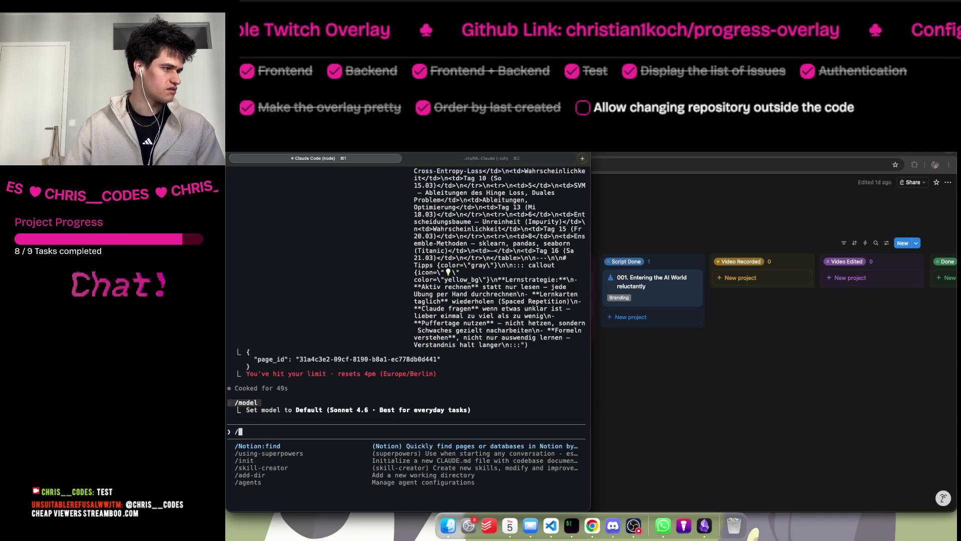
pyautogui.press('Down')
pyautogui.press('Down')
pyautogui.press('Down')
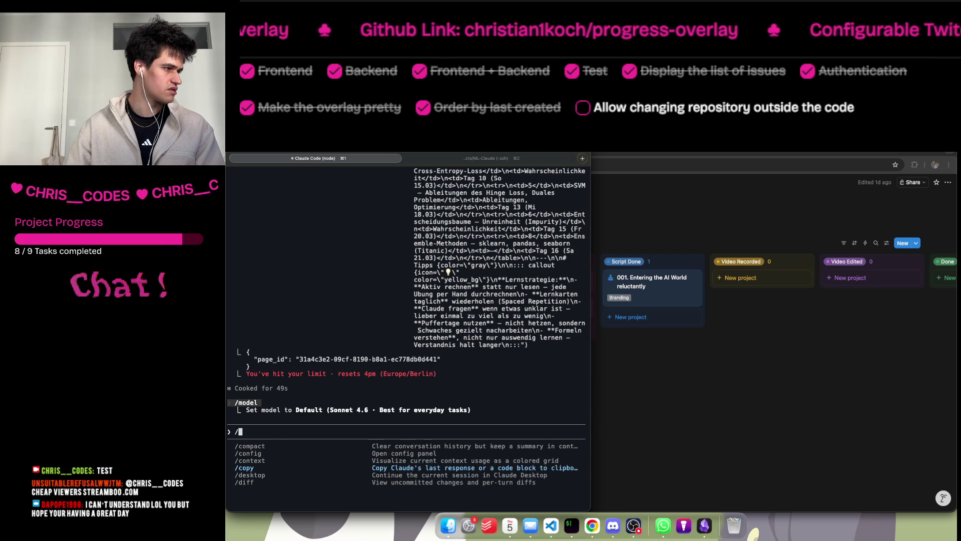
pyautogui.press('Down')
pyautogui.press('Down')
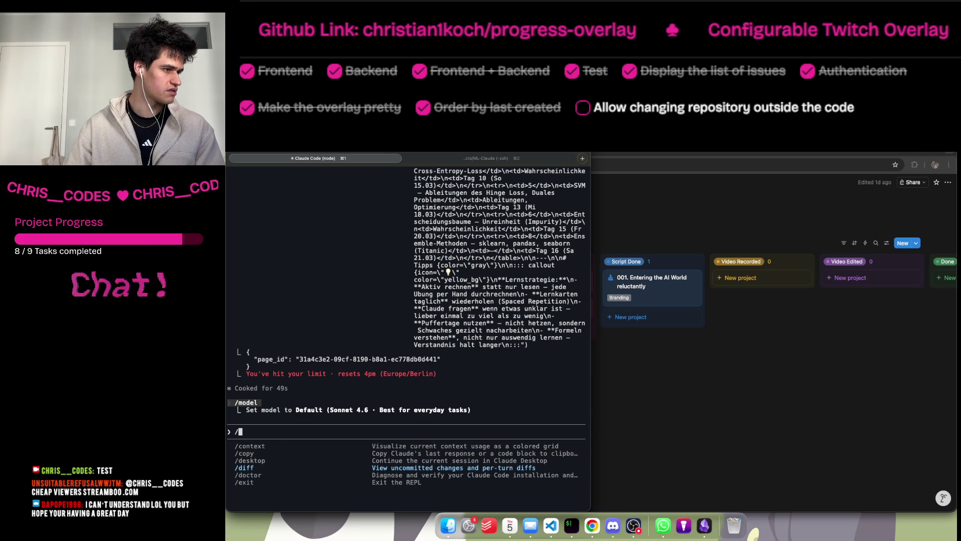
pyautogui.press('Down')
pyautogui.press('Down')
pyautogui.press('Down')
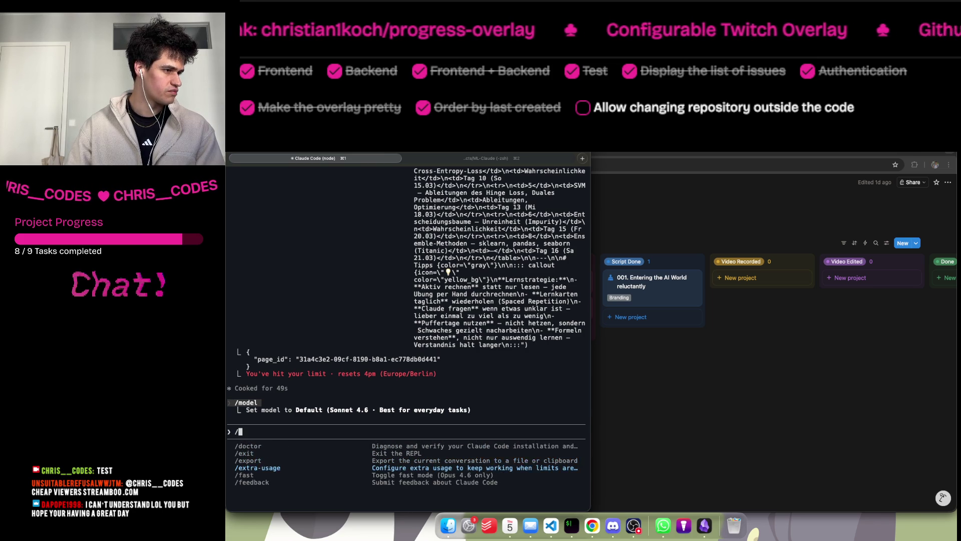
pyautogui.press('Down')
pyautogui.press('Down')
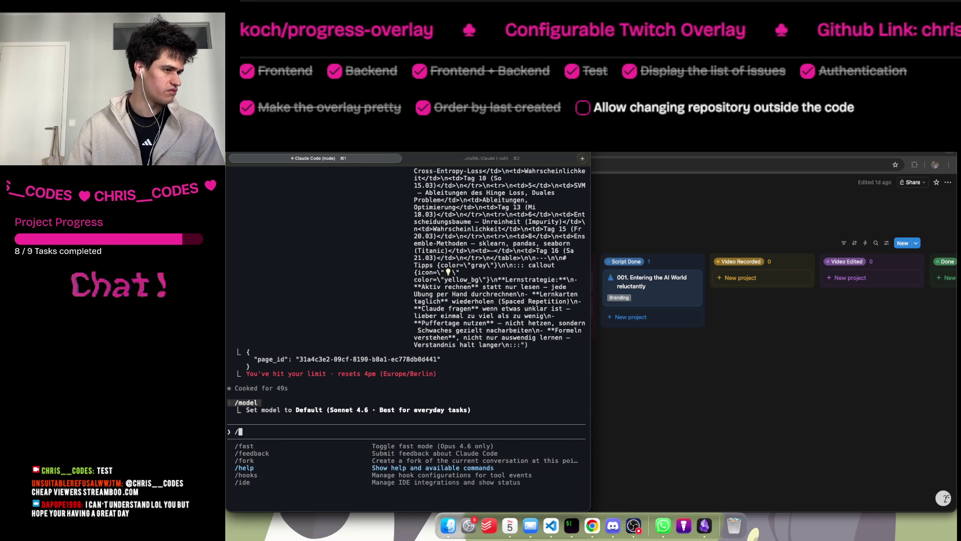
pyautogui.press('Down')
pyautogui.press('Down')
pyautogui.press('Down')
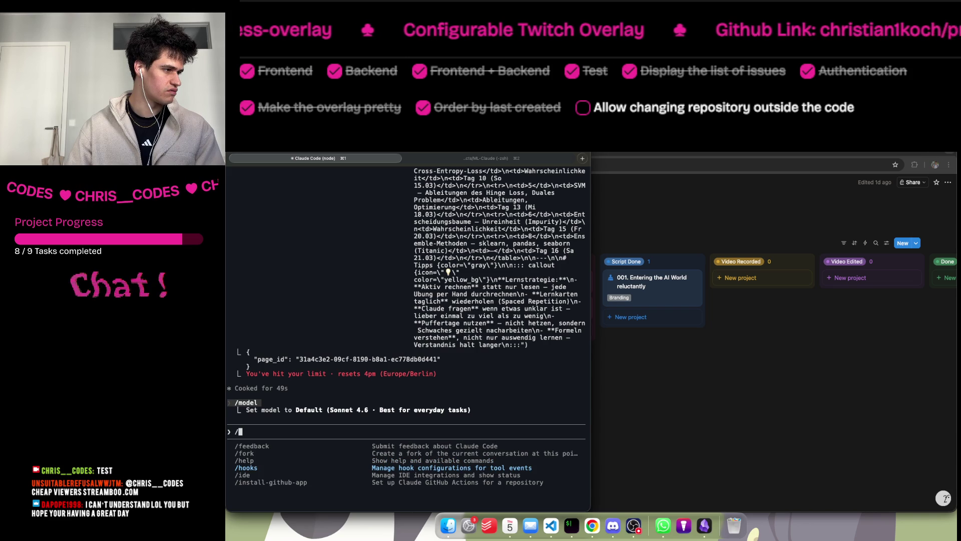
pyautogui.press('Down')
pyautogui.press('Down')
pyautogui.press('Down')
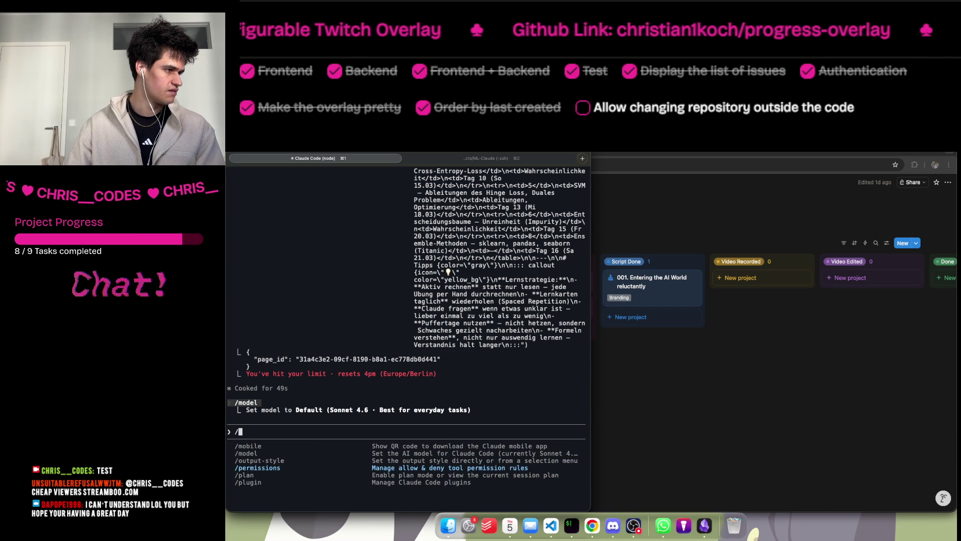
pyautogui.press('Up')
pyautogui.press('Return')
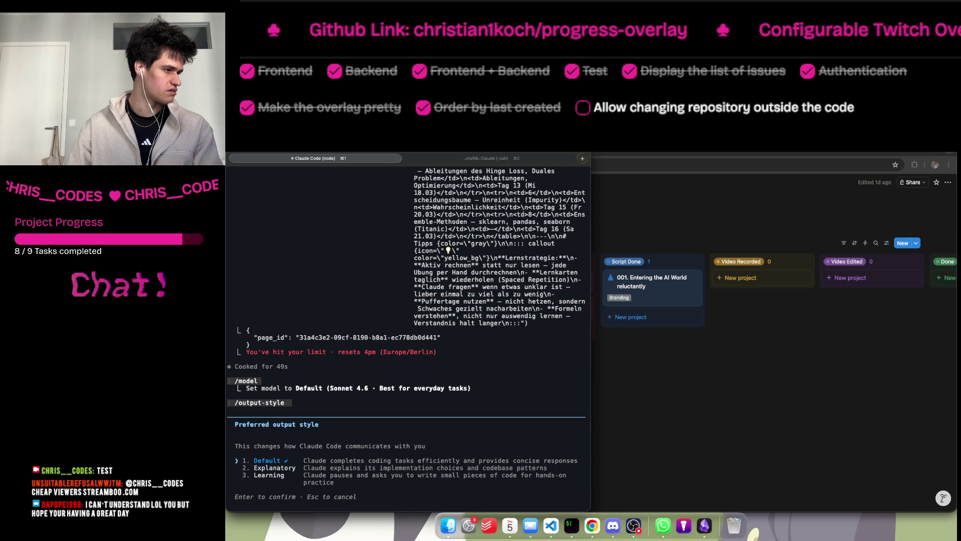
pyautogui.press('Escape')
# Run the /statusline setup command and dismiss the usage-limit options that refuse it.
pyautogui.write('/')
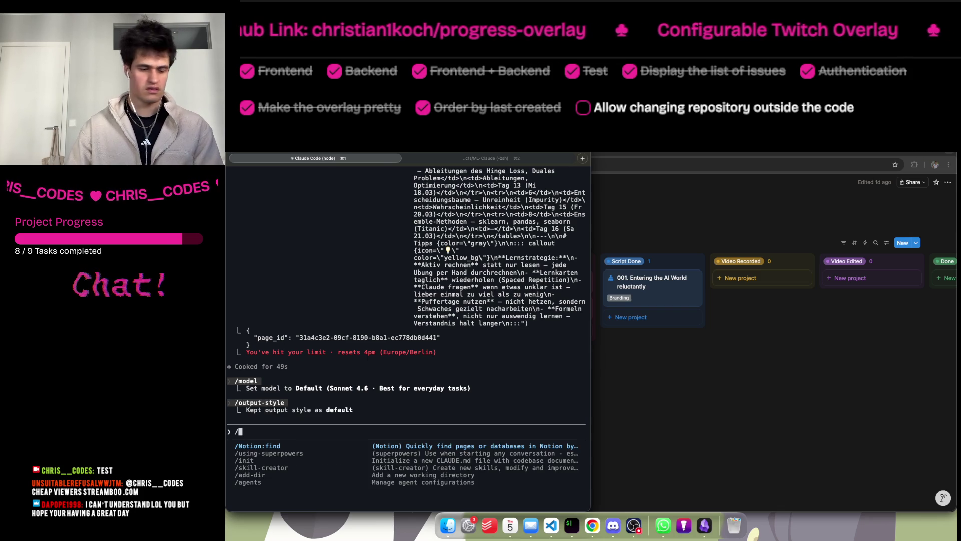
pyautogui.press('Up')
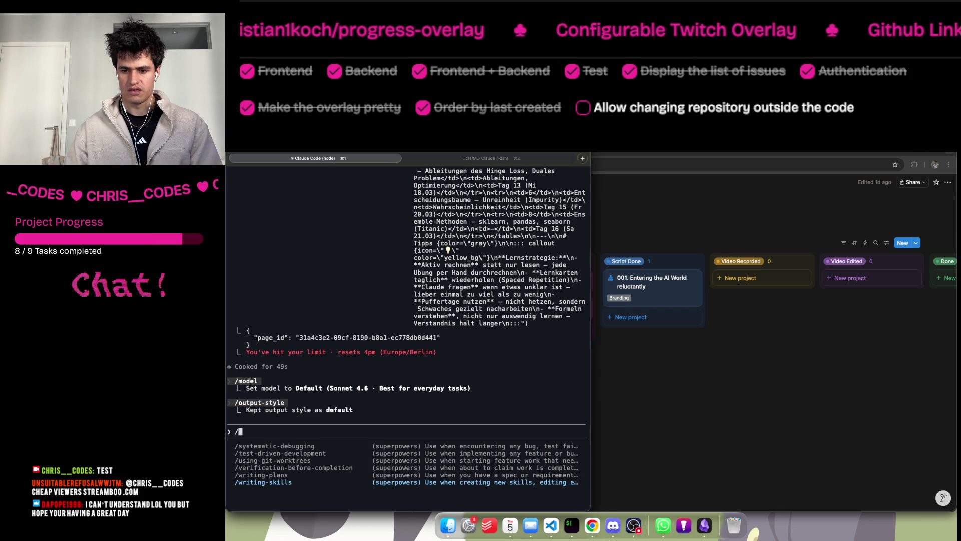
pyautogui.press('Up')
pyautogui.press('Up')
pyautogui.press('Up')
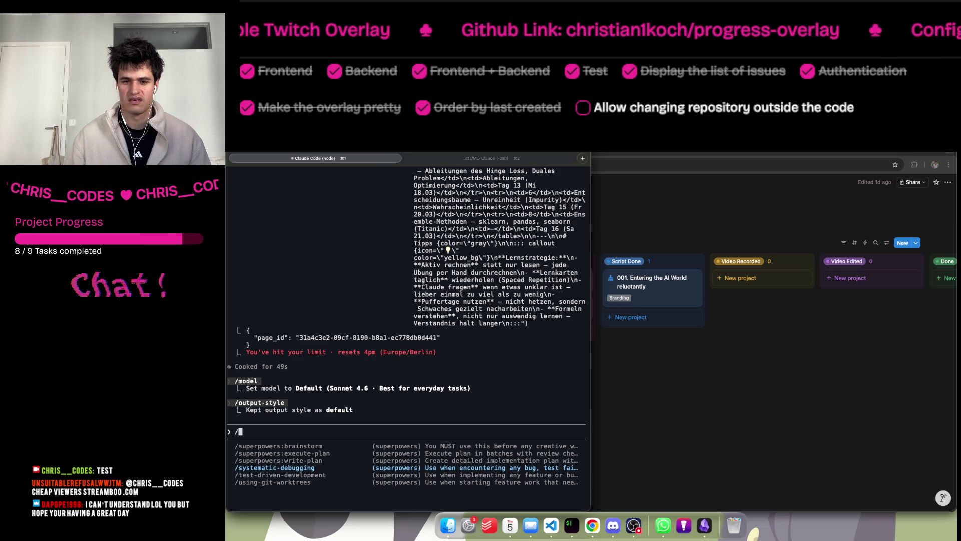
pyautogui.press('Up')
pyautogui.press('Up')
pyautogui.press('Up')
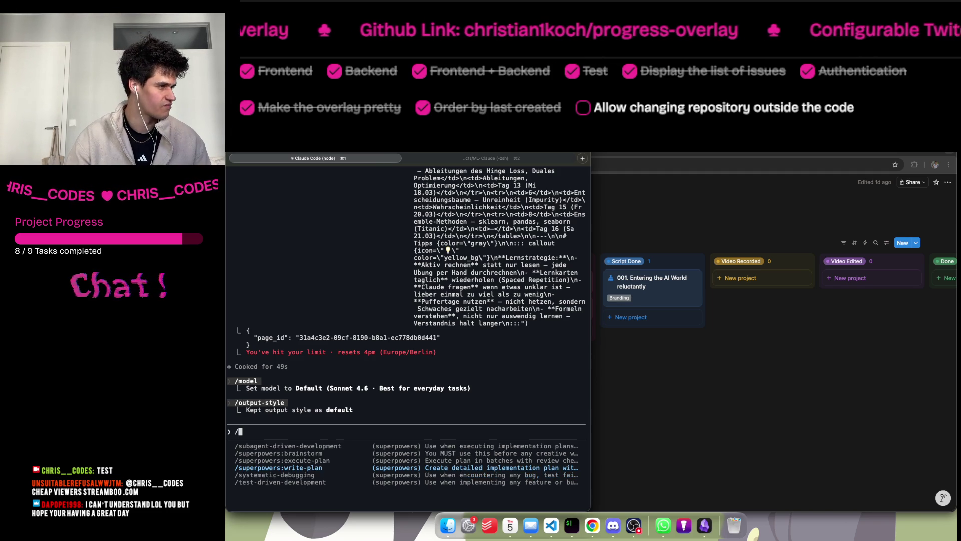
pyautogui.press('Up')
pyautogui.press('Up')
pyautogui.press('Up')
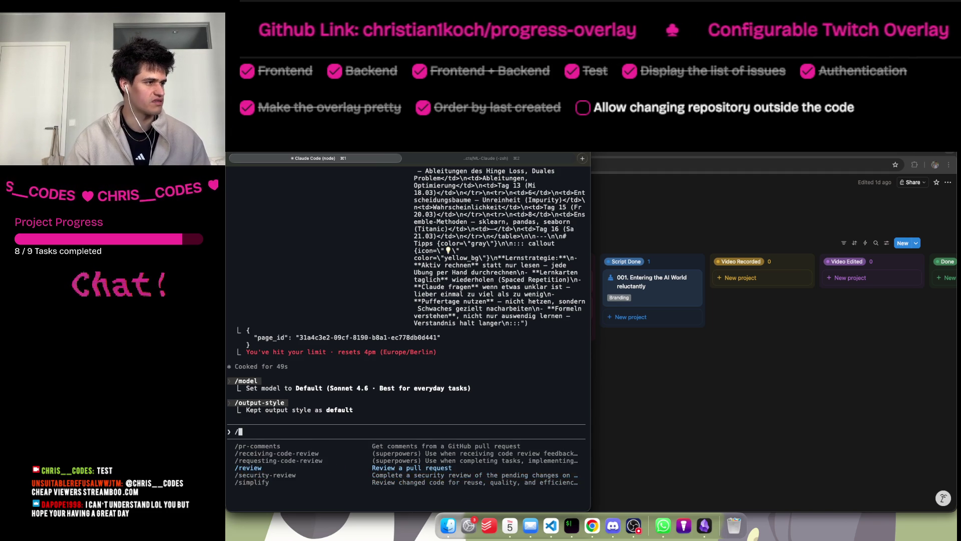
pyautogui.press('Down')
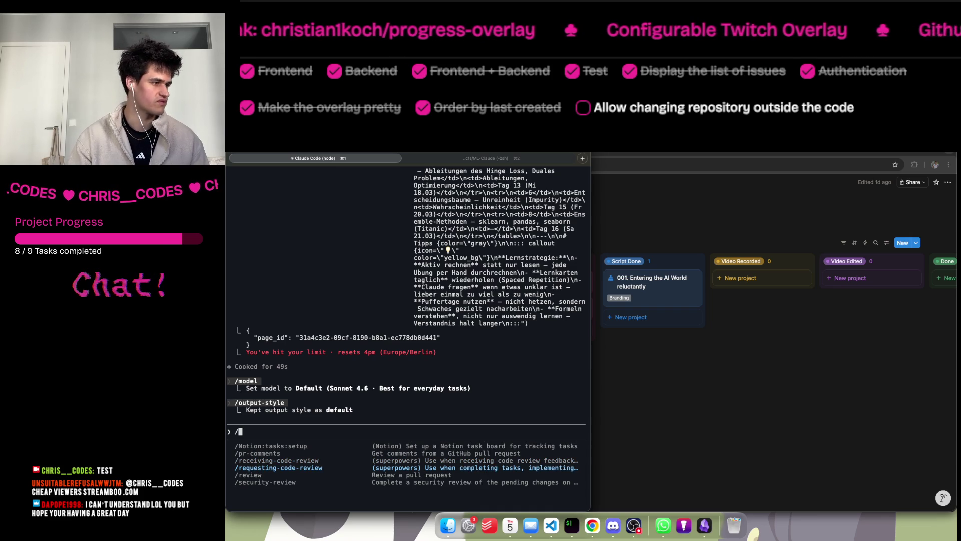
pyautogui.press('Down')
pyautogui.press('Down')
pyautogui.press('Down')
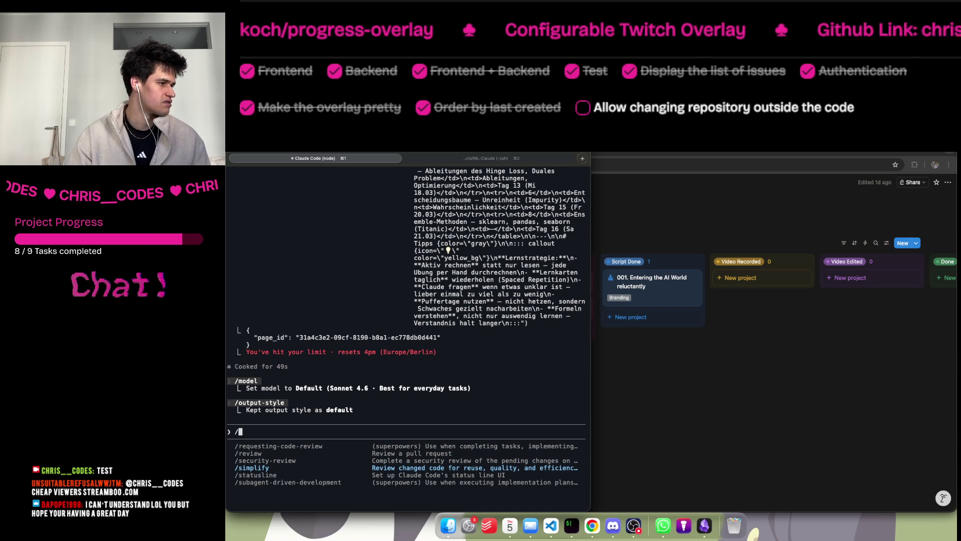
pyautogui.press('Down')
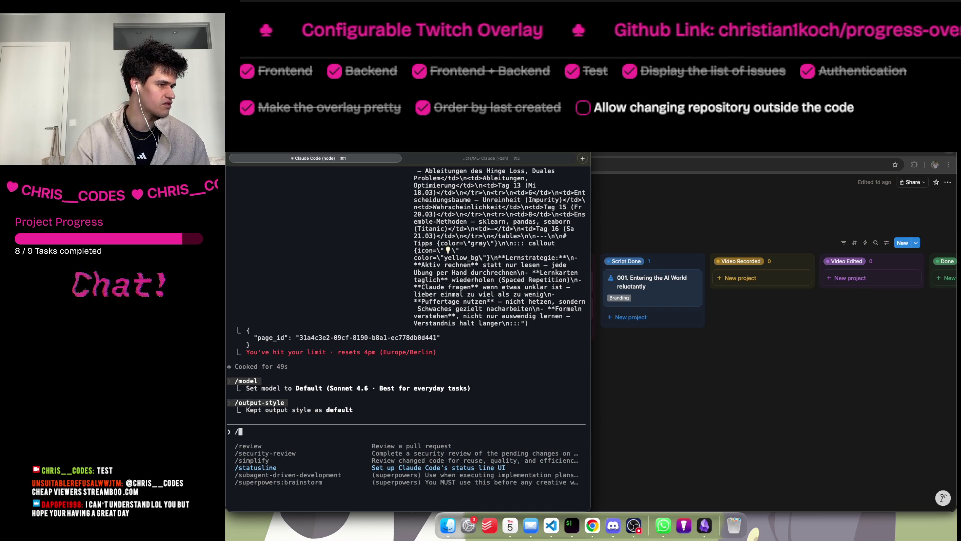
pyautogui.press('Return')
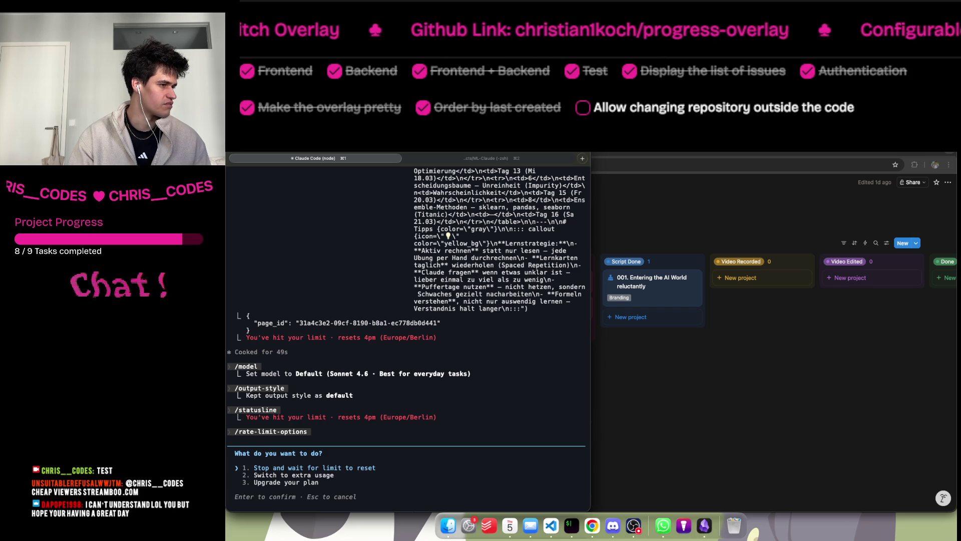
pyautogui.press('Escape')
pyautogui.press('Up')
pyautogui.press('Up')
pyautogui.press('Up')
pyautogui.press('Up')
pyautogui.press('Down')
pyautogui.press('Down')
pyautogui.press('Down')
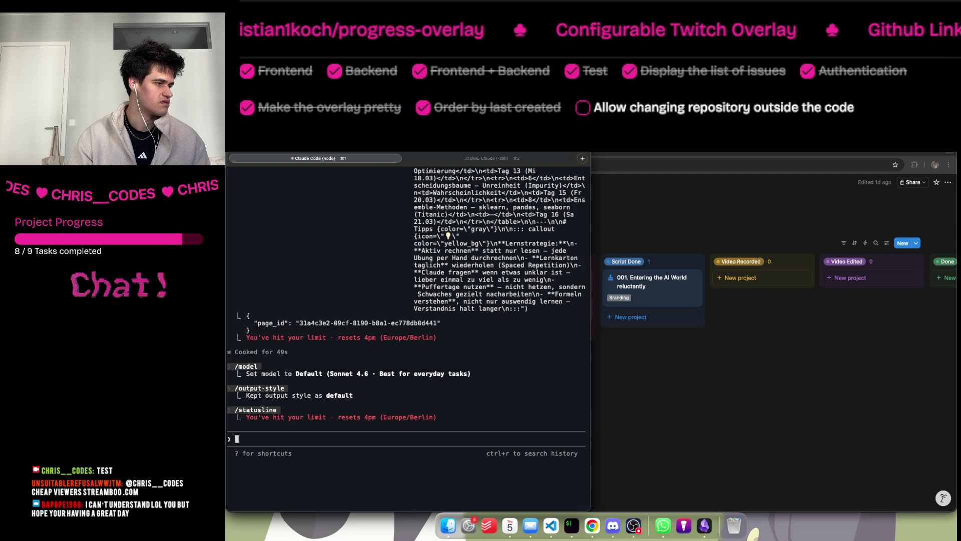
# Browse the slash commands toward the Notion find command, then open a new Chrome tab for searching.
pyautogui.write('/')
pyautogui.press('Down')
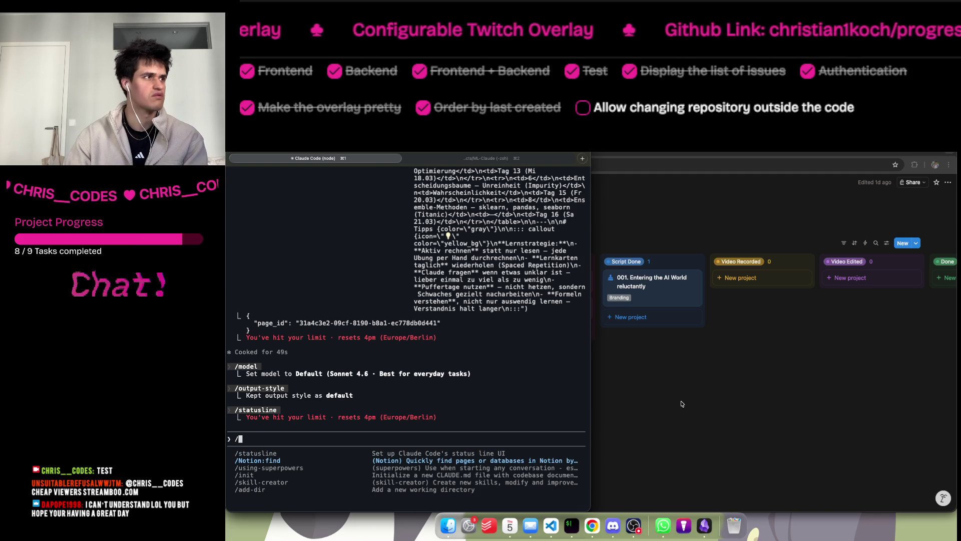
pyautogui.press('super+Tab')
pyautogui.hotkey('ctrl', 't')
# Search 'claude code show current model and tokens' and open the docs page 'Customize your status line'.
pyautogui.write('claude code sho')
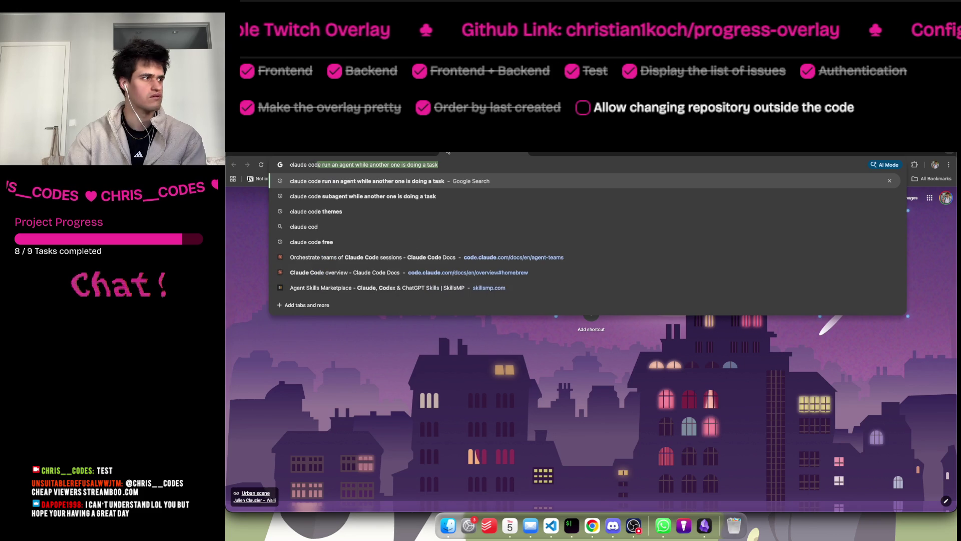
pyautogui.write('w cur')
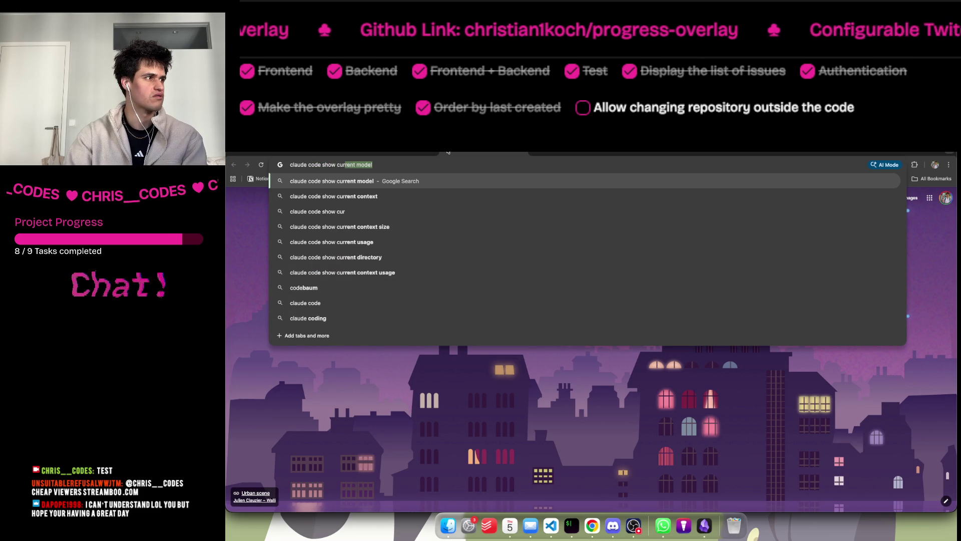
pyautogui.write('rent model and ')
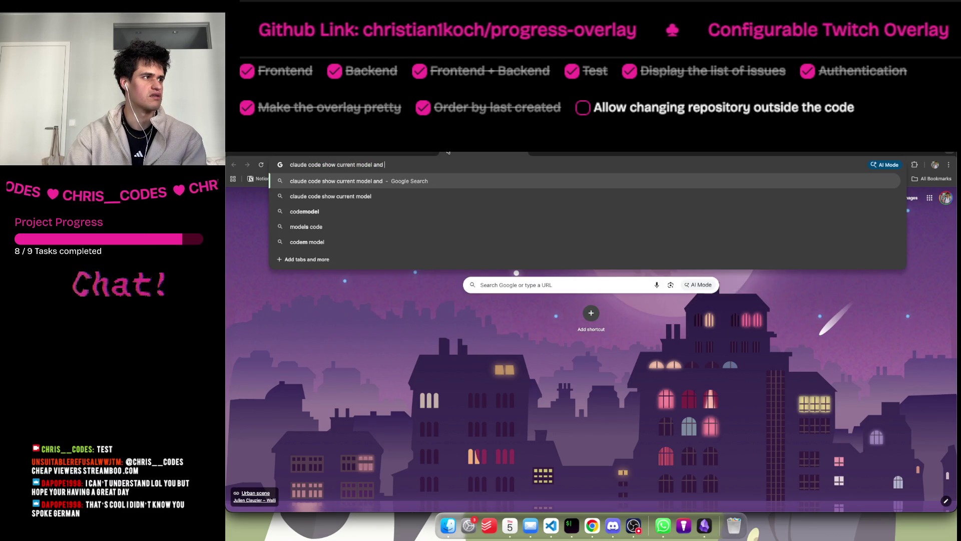
pyautogui.write('tokens')
pyautogui.press('Return')
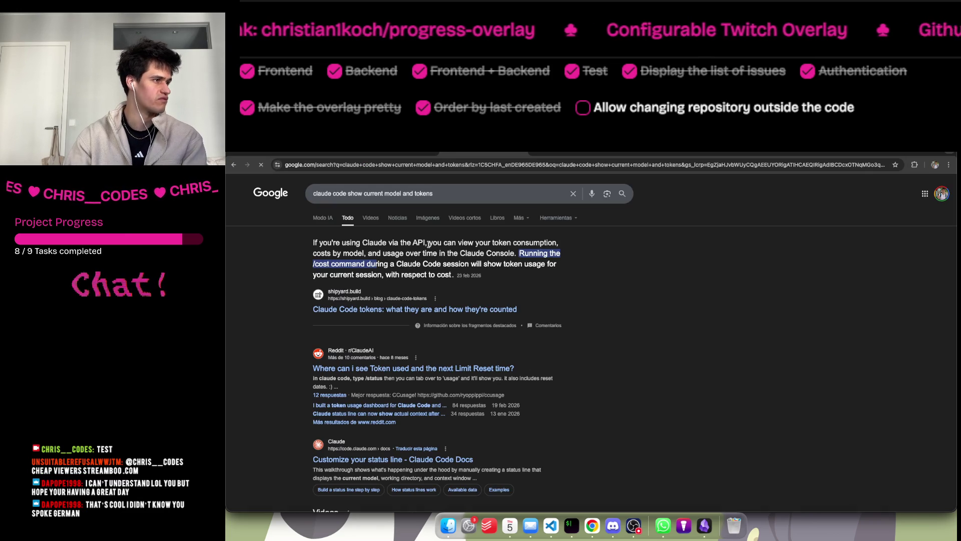
pyautogui.moveTo(409, 244); pyautogui.dragTo(483, 244)
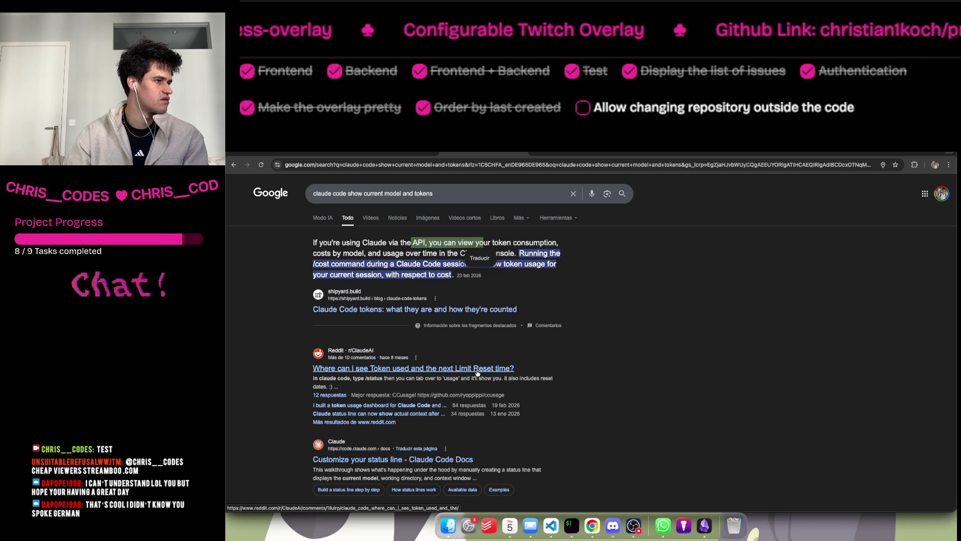
pyautogui.scroll(-1, 480, 367)
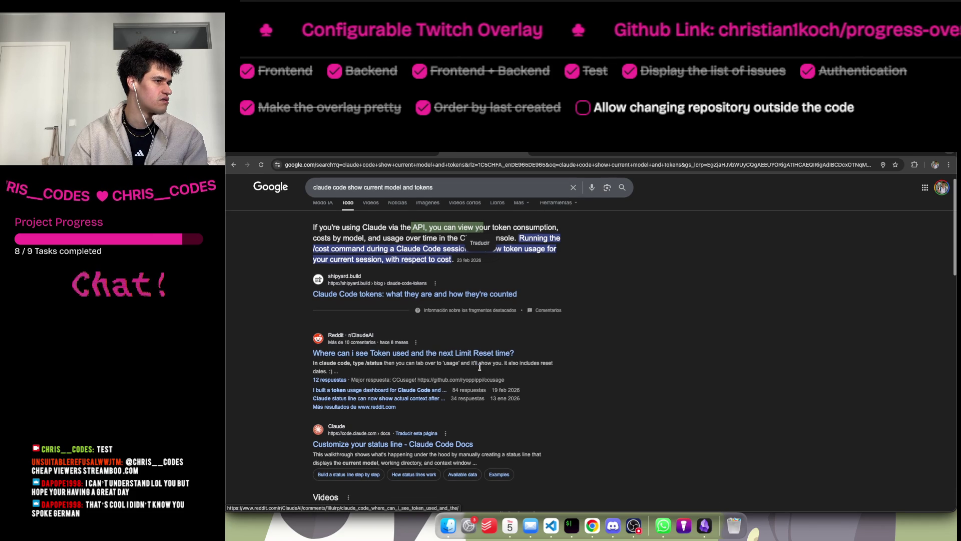
pyautogui.click(437, 445)
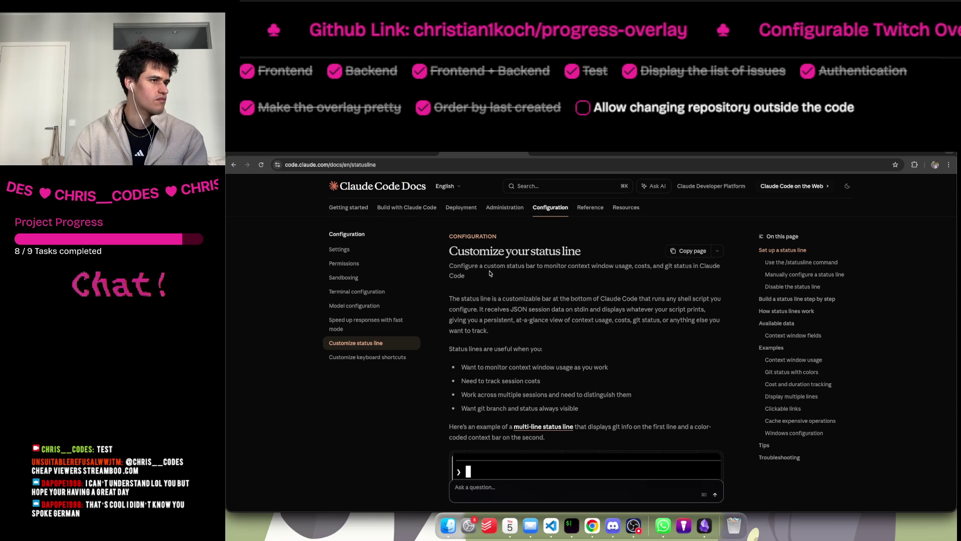
# Run the /statusline command again in the Claude Code terminal.
pyautogui.scroll(-5, 488, 276)
pyautogui.press('super+Tab')
pyautogui.write('/')
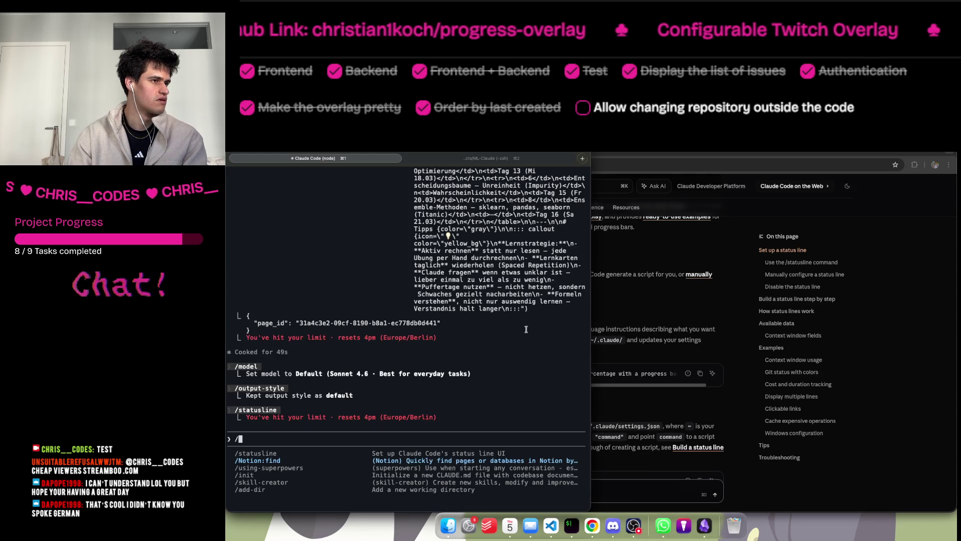
pyautogui.write('statusline')
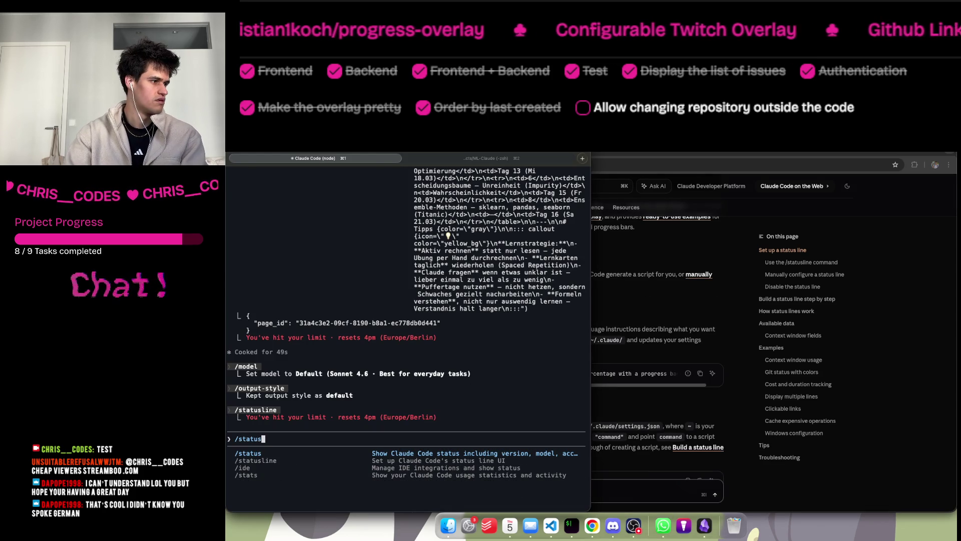
pyautogui.press('Return')
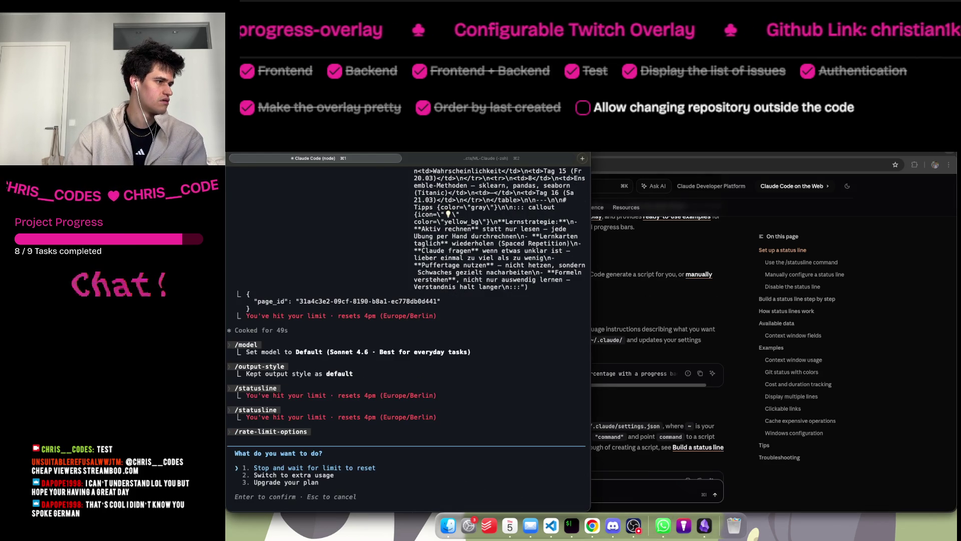
# Read the status line guide down to its step-by-step script section, then switch to Notion.
pyautogui.press('super+Tab')
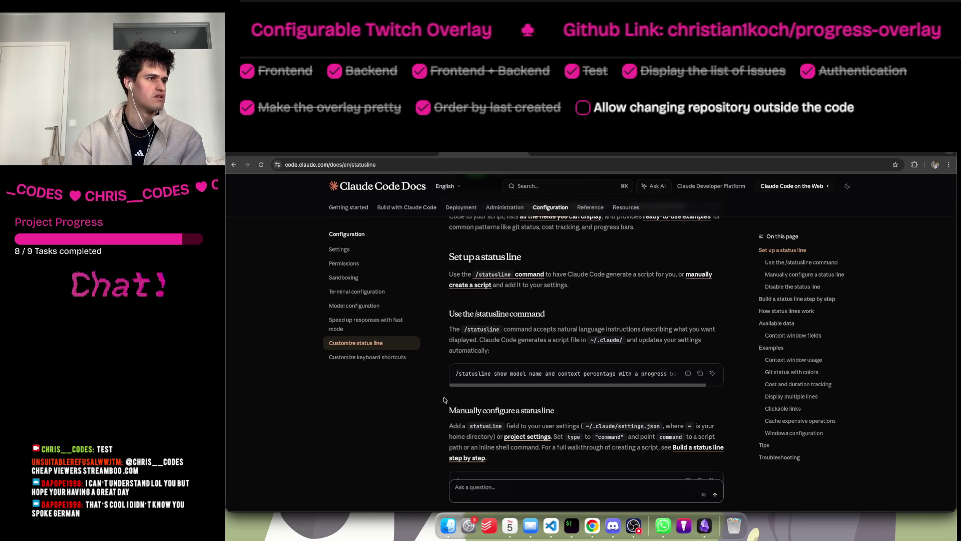
pyautogui.moveTo(510, 329)
pyautogui.mouseDown()
pyautogui.moveTo(573, 327)
pyautogui.moveTo(605, 340)
pyautogui.moveTo(596, 353)
pyautogui.mouseUp()
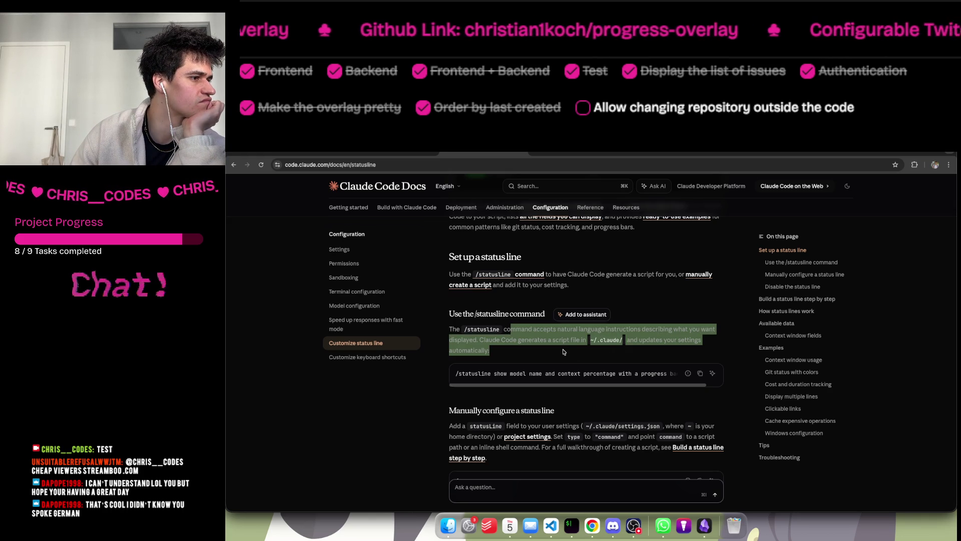
pyautogui.scroll(-5, 563, 352)
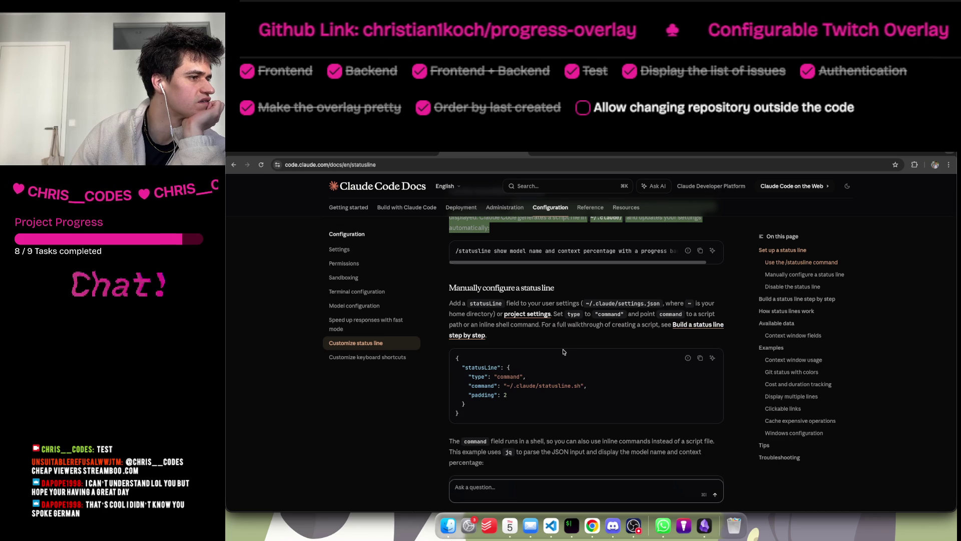
pyautogui.scroll(5, 563, 352)
pyautogui.scroll(-4, 562, 349)
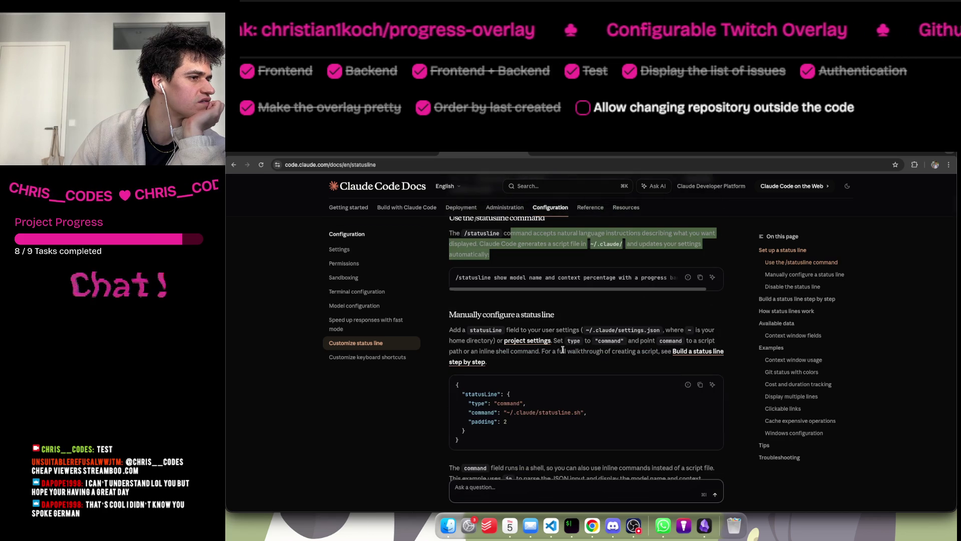
pyautogui.scroll(-5, 563, 349)
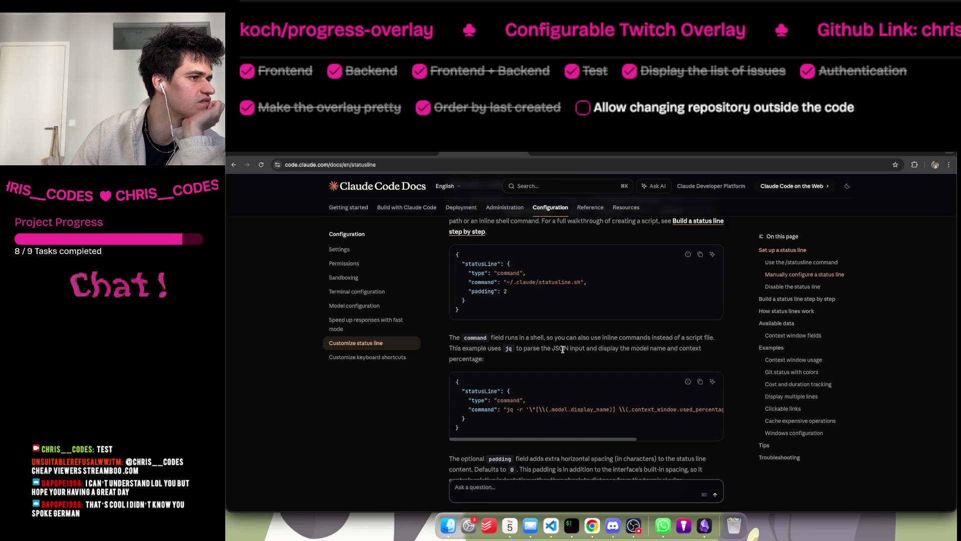
pyautogui.scroll(-10, 562, 349)
pyautogui.scroll(-3, 564, 352)
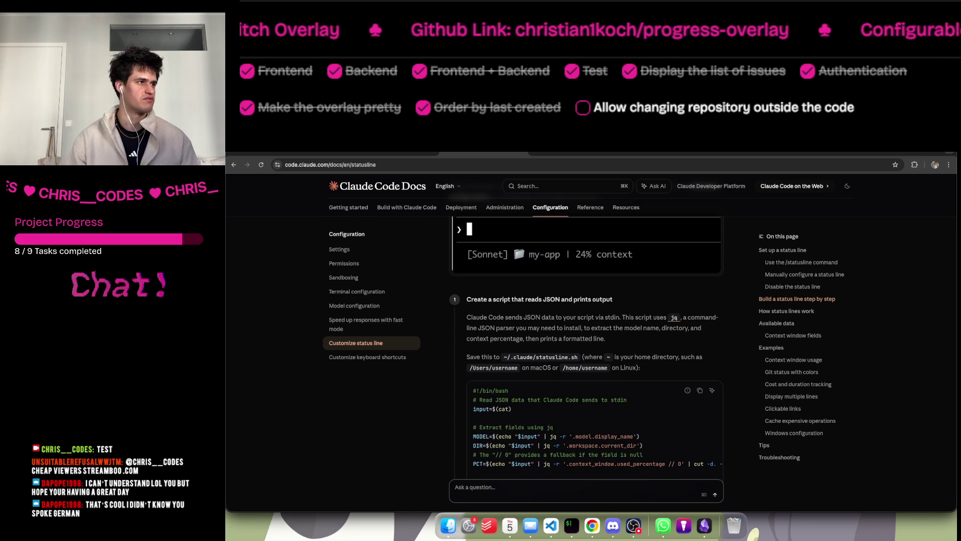
pyautogui.click(394, 153)
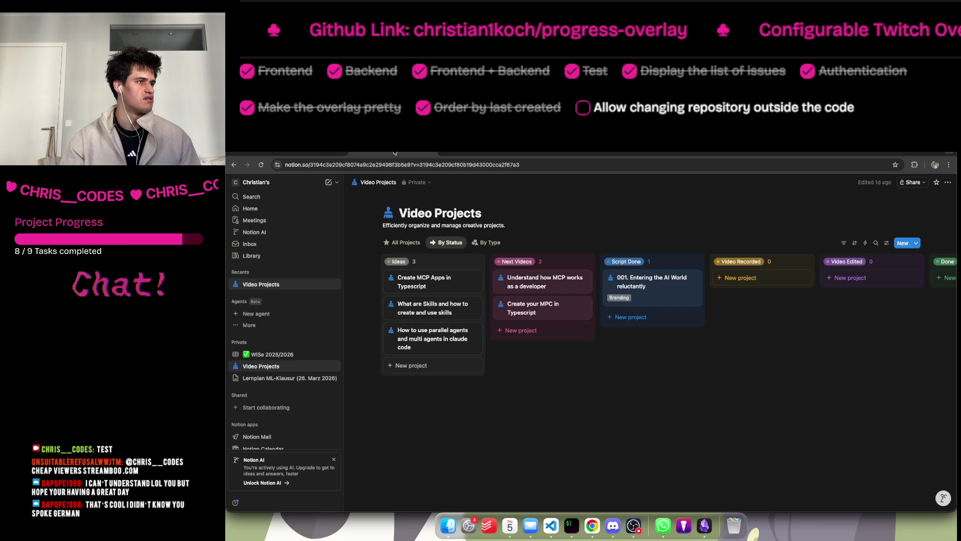
pyautogui.click(479, 152)
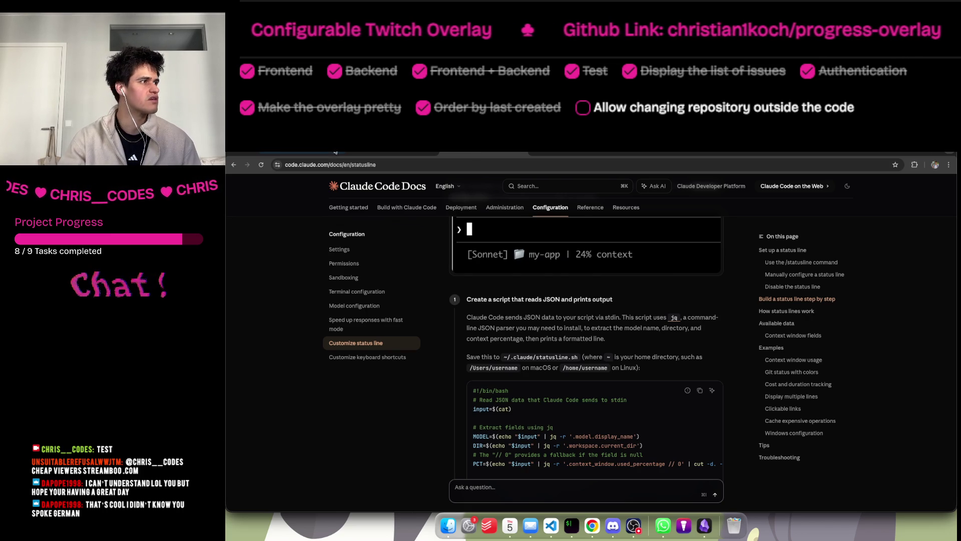
pyautogui.press('super+t')
pyautogui.write('lern')
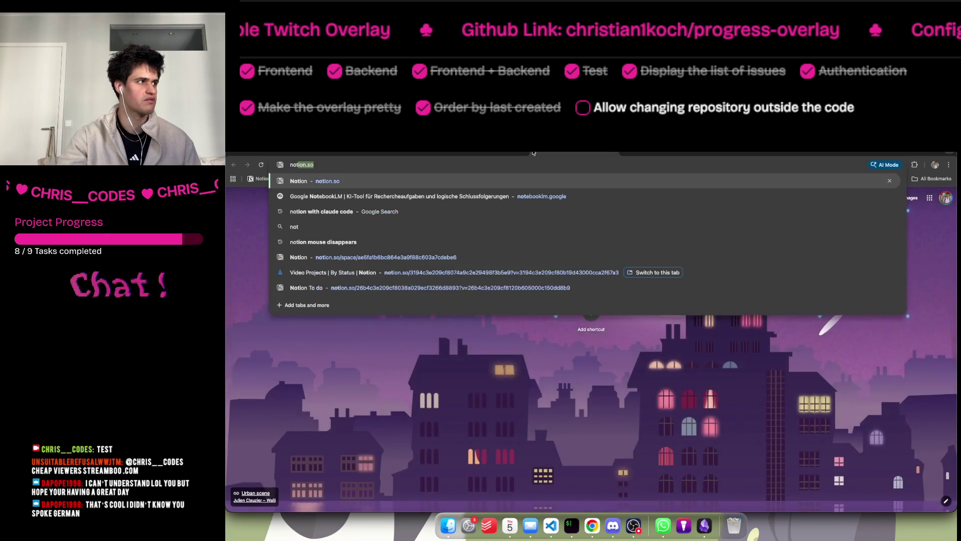
pyautogui.press('Return')
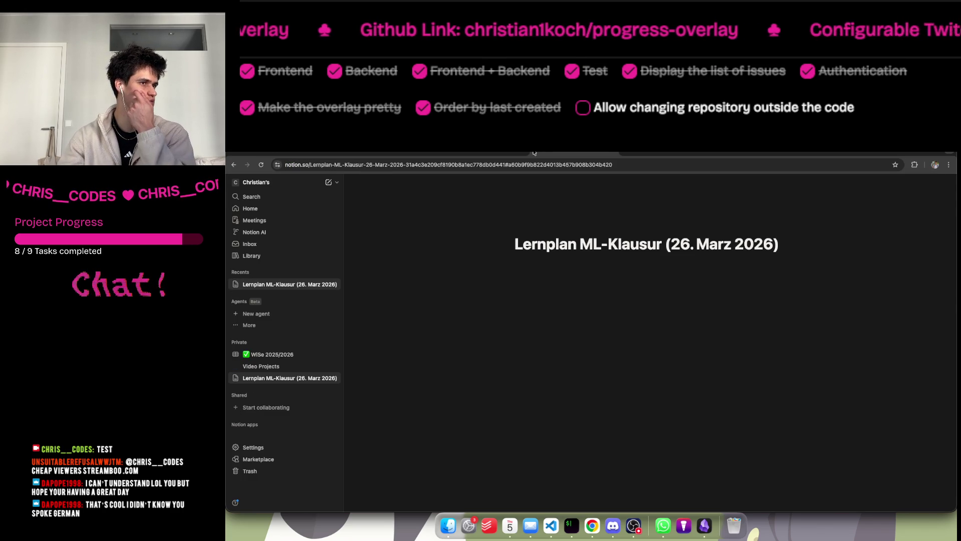
pyautogui.click(620, 326)
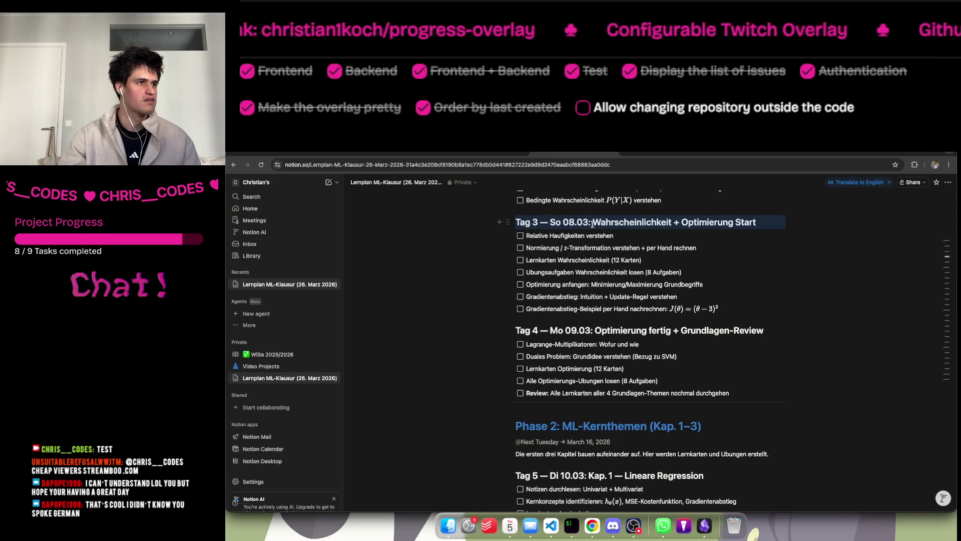
pyautogui.scroll(10, 573, 244)
pyautogui.scroll(5, 574, 244)
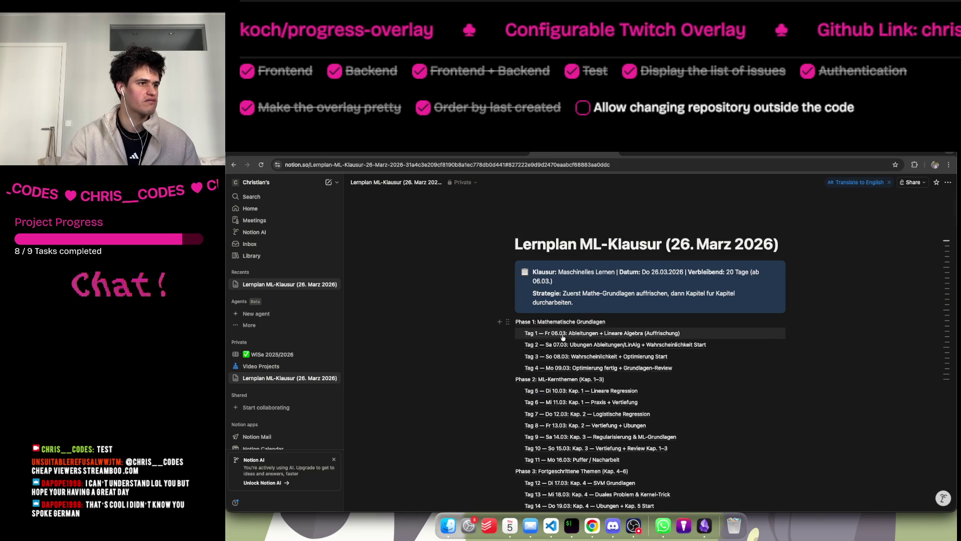
pyautogui.scroll(-1, 561, 365)
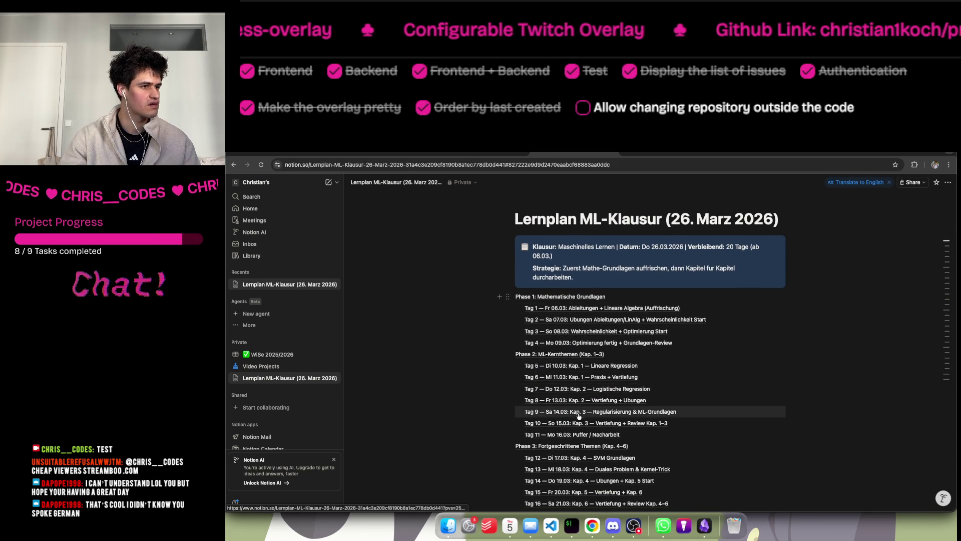
pyautogui.scroll(-1, 579, 426)
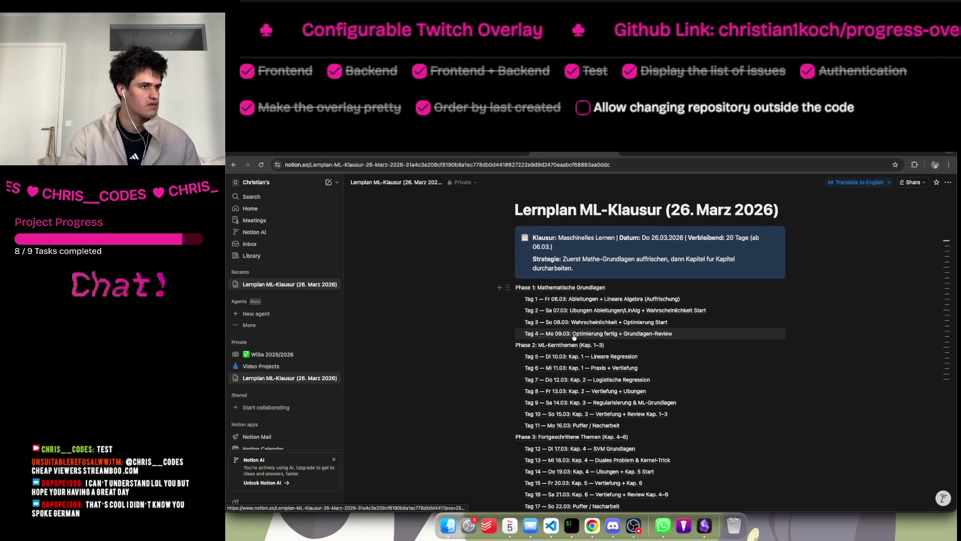
pyautogui.click(569, 392)
pyautogui.scroll(-20, 570, 394)
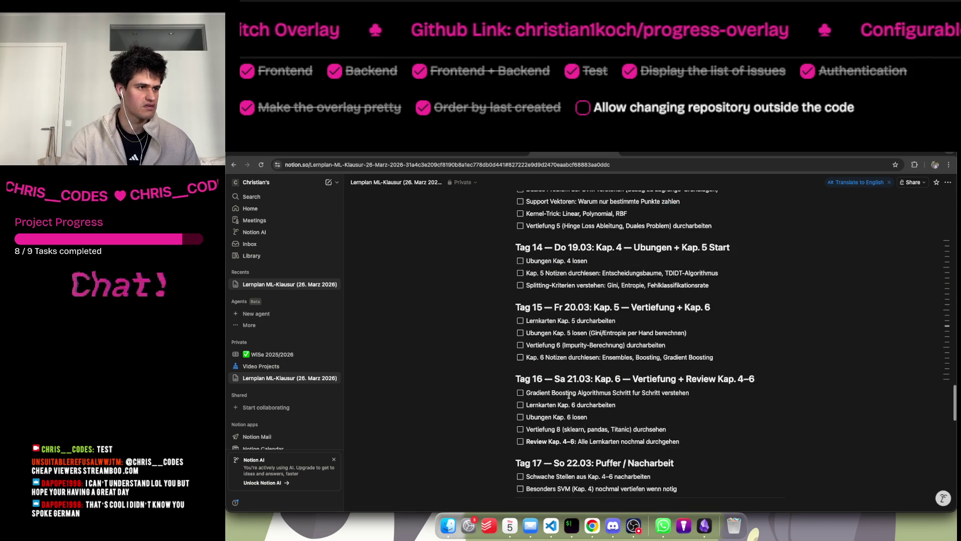
pyautogui.scroll(20, 569, 394)
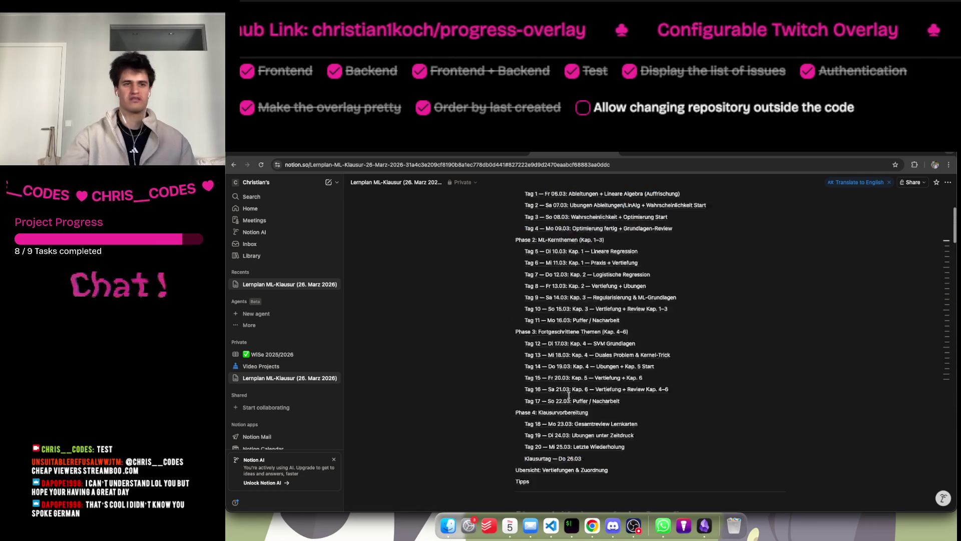
pyautogui.scroll(-1, 569, 395)
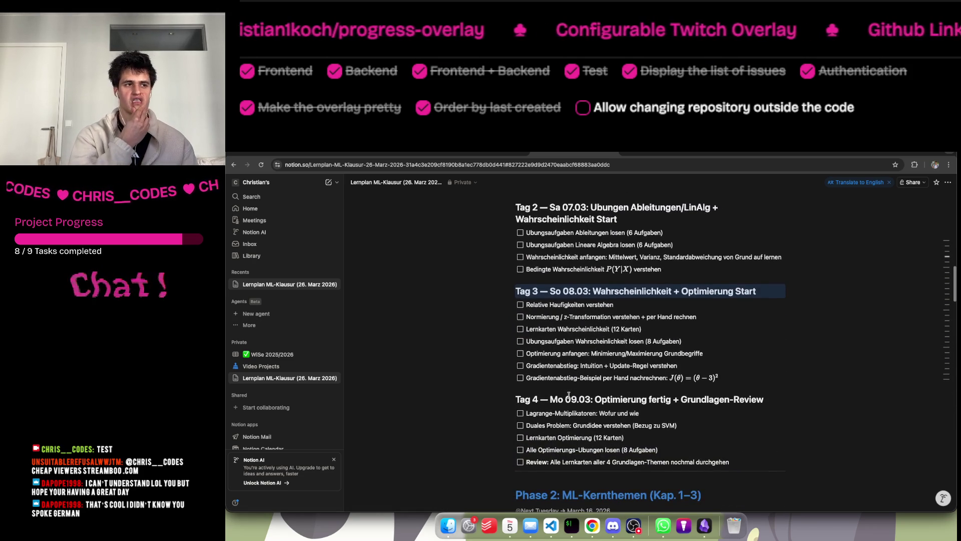
pyautogui.scroll(12, 569, 394)
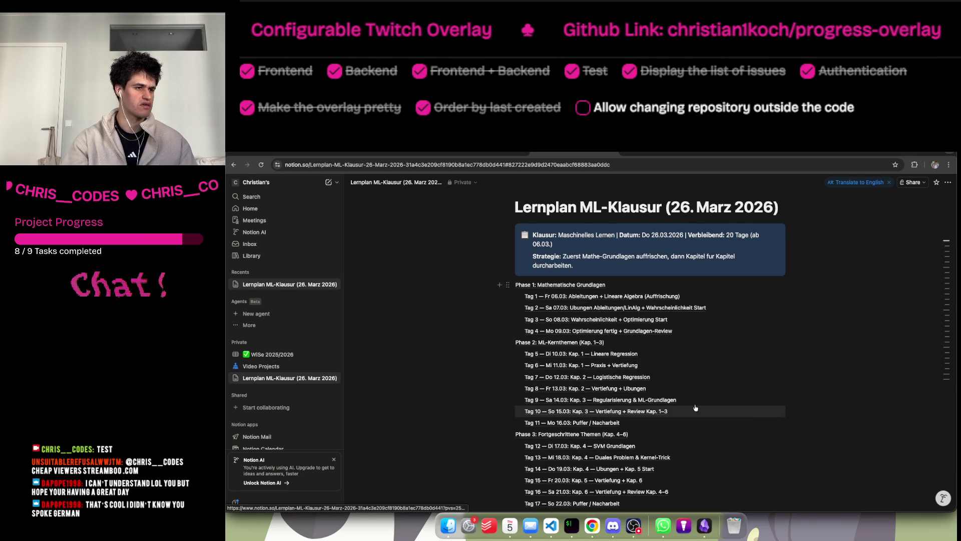
pyautogui.scroll(-5, 727, 403)
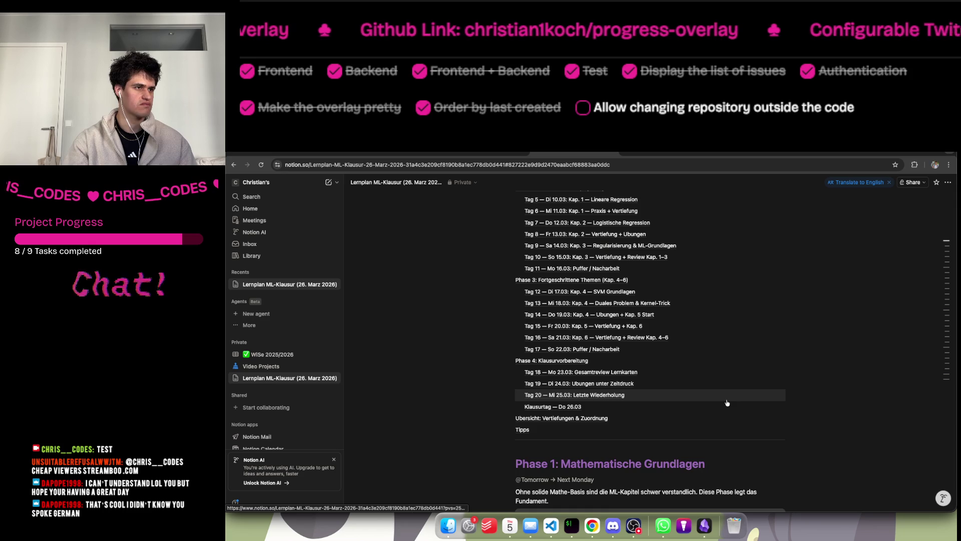
pyautogui.scroll(5, 727, 402)
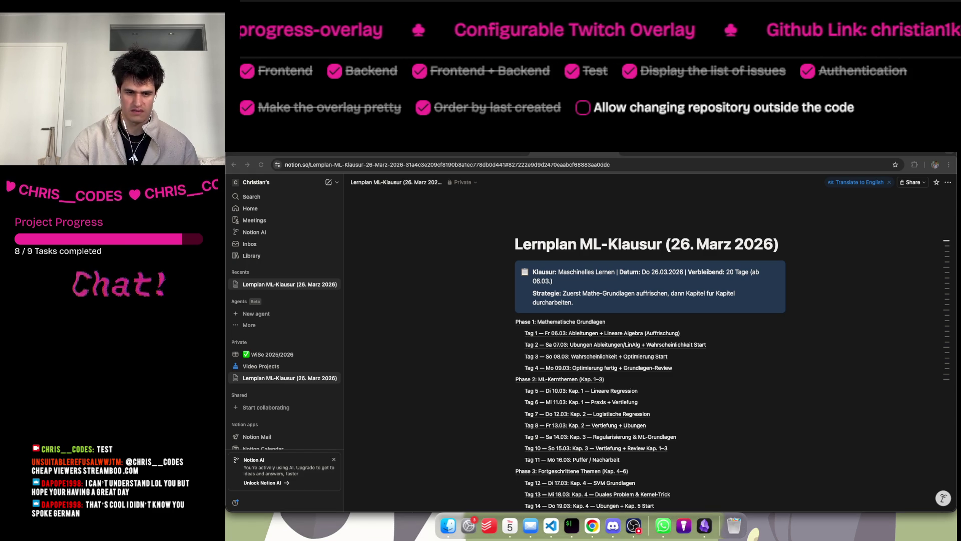
# Dismiss the Claude Code rate-limit menu and return to the status line docs tab in Chrome.
pyautogui.click(576, 523)
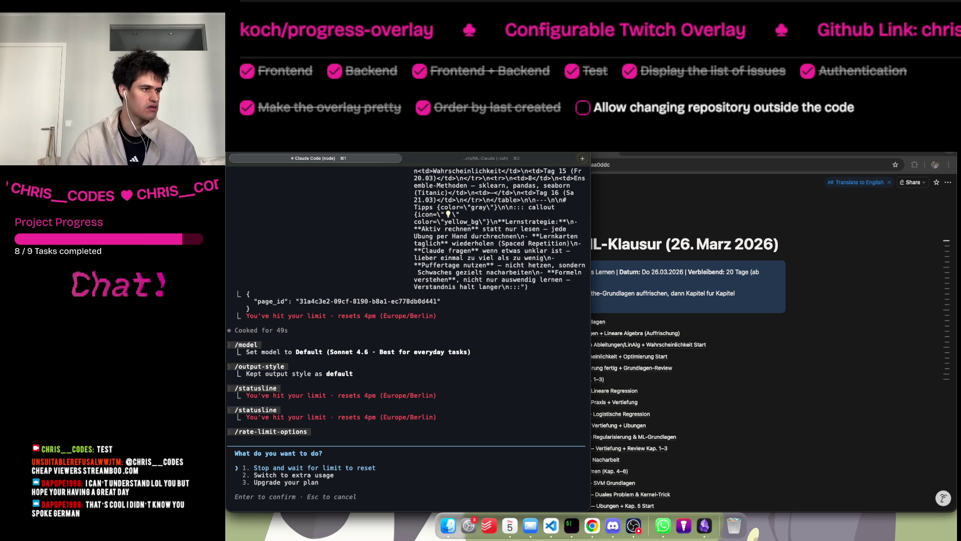
pyautogui.press('Escape')
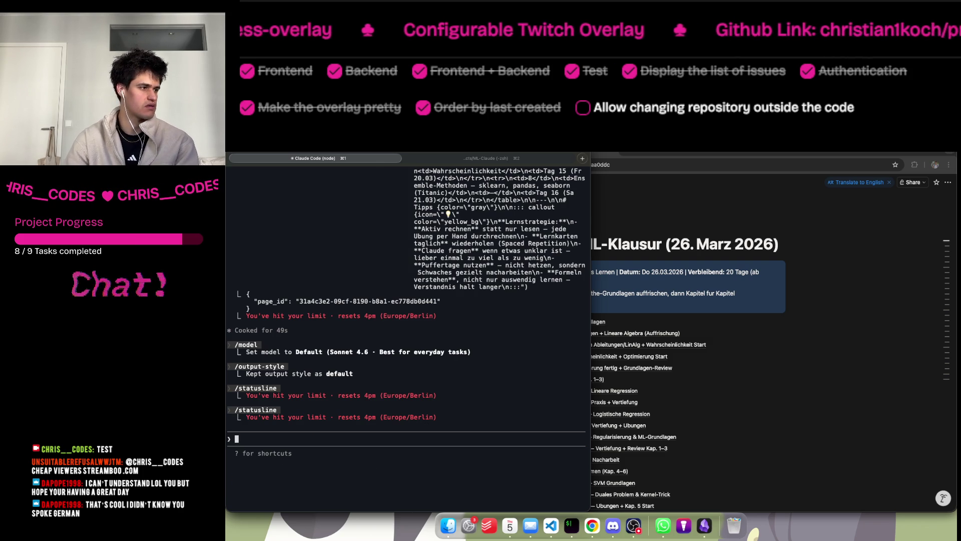
pyautogui.write('/')
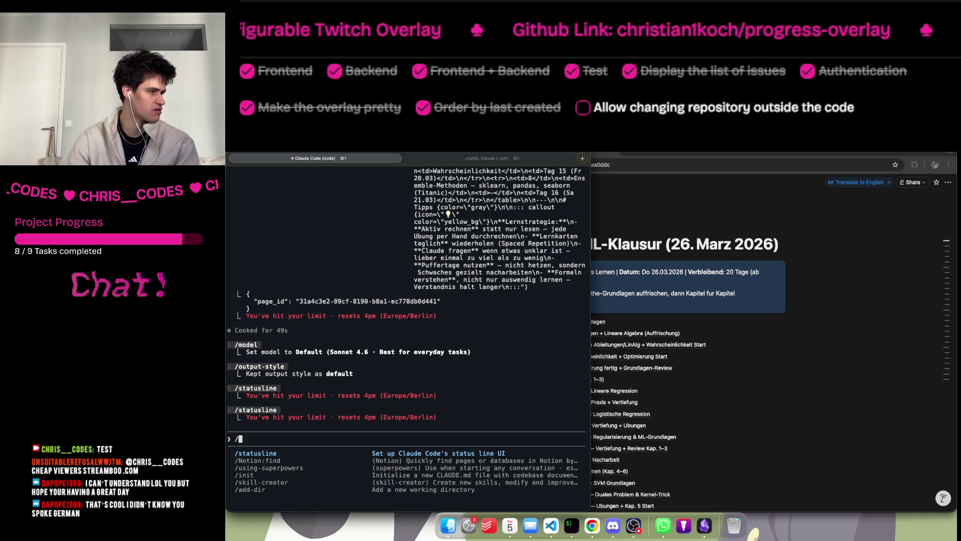
pyautogui.press('BackSpace')
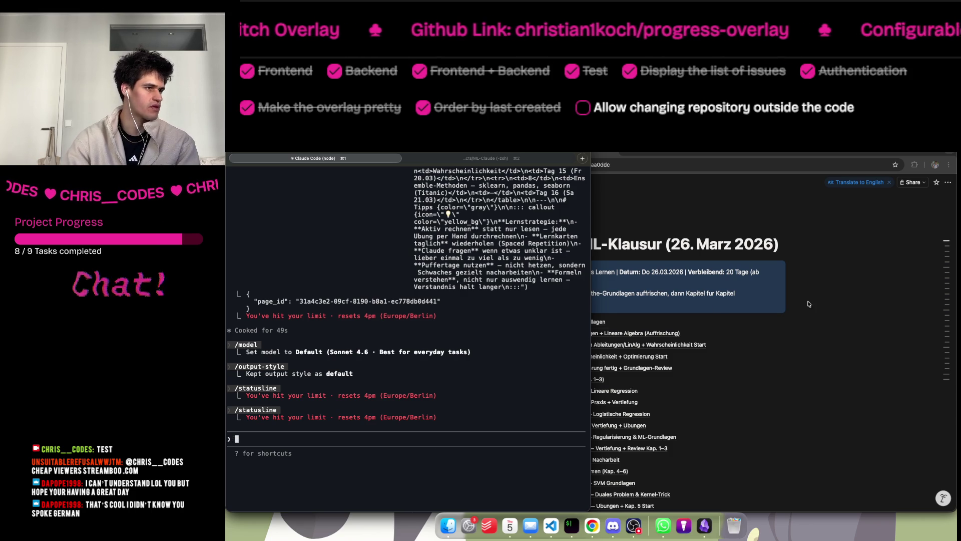
pyautogui.click(808, 304)
pyautogui.click(483, 150)
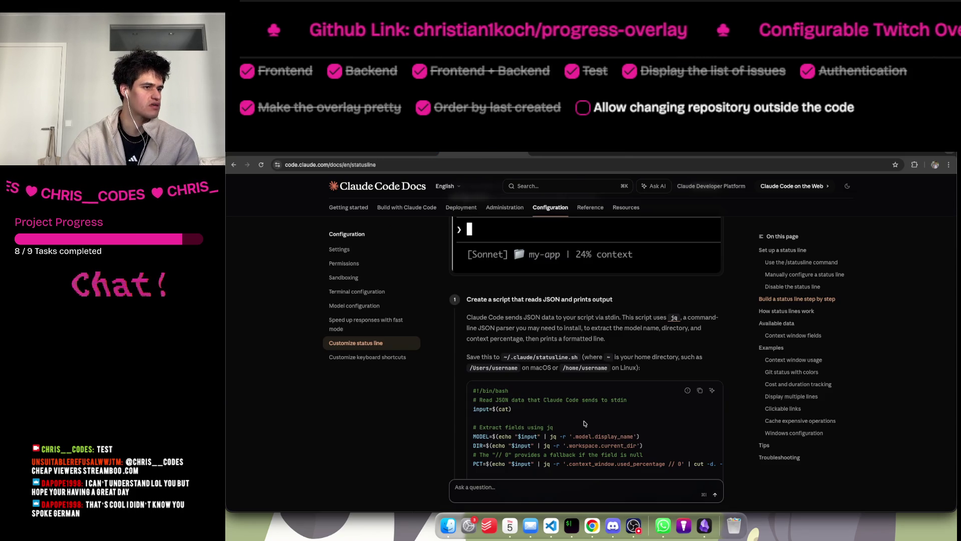
pyautogui.scroll(-15, 583, 423)
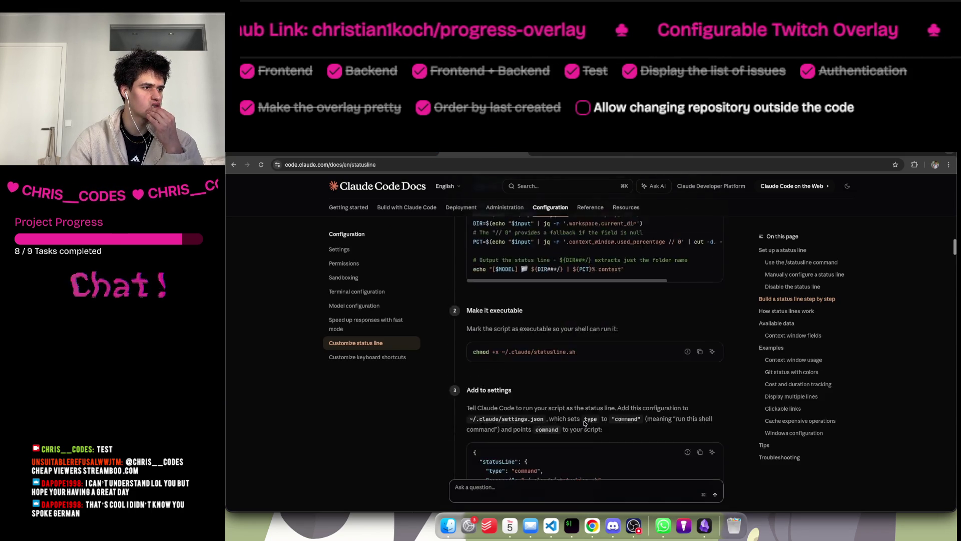
pyautogui.scroll(-15, 583, 423)
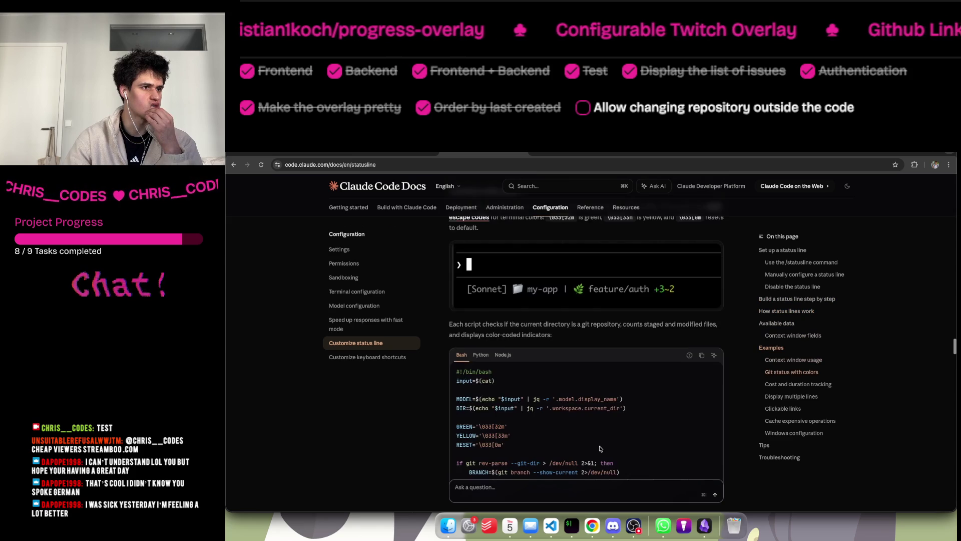
pyautogui.scroll(3, 600, 448)
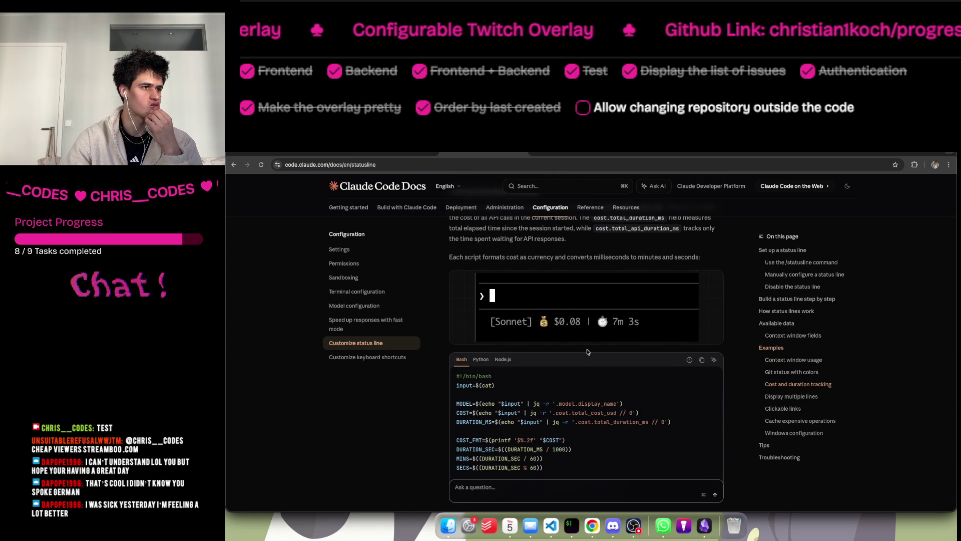
pyautogui.scroll(10, 588, 352)
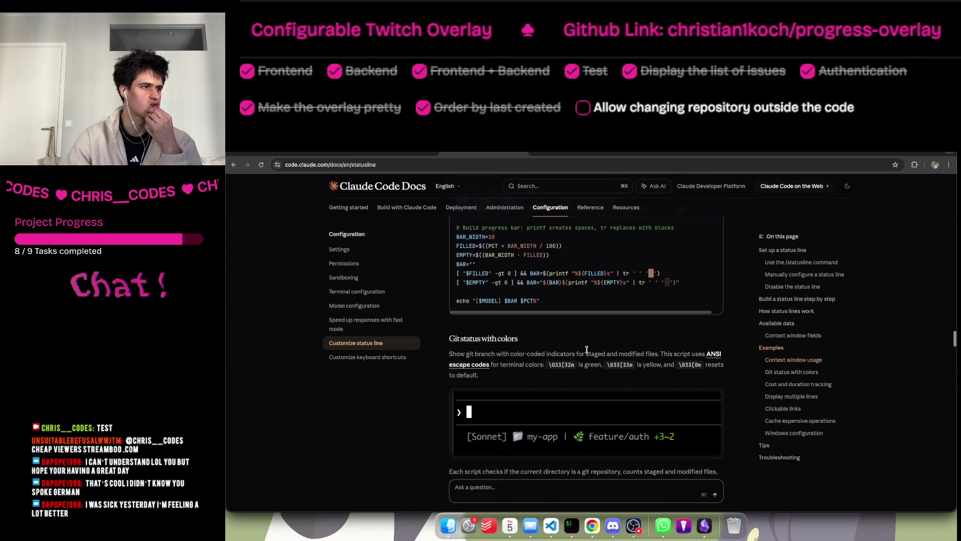
pyautogui.scroll(10, 587, 349)
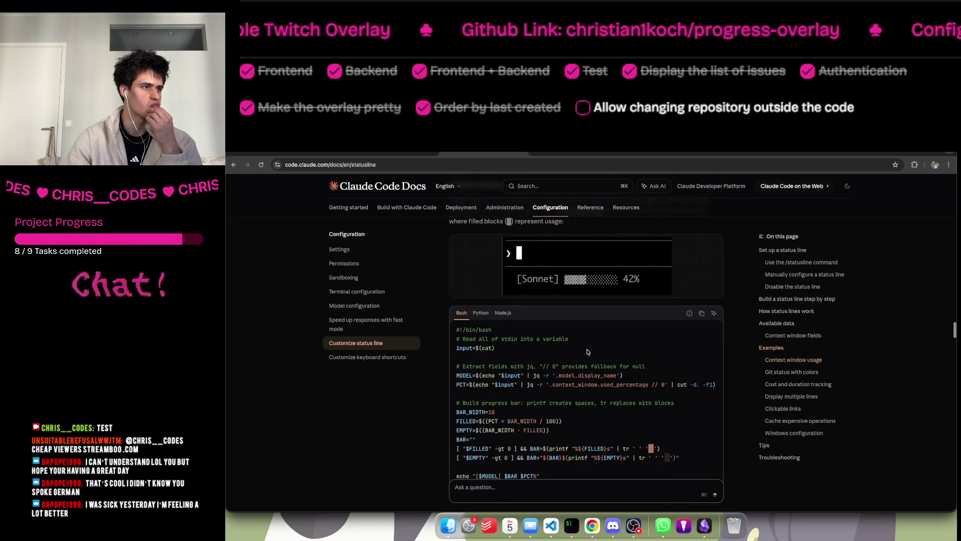
pyautogui.scroll(15, 587, 352)
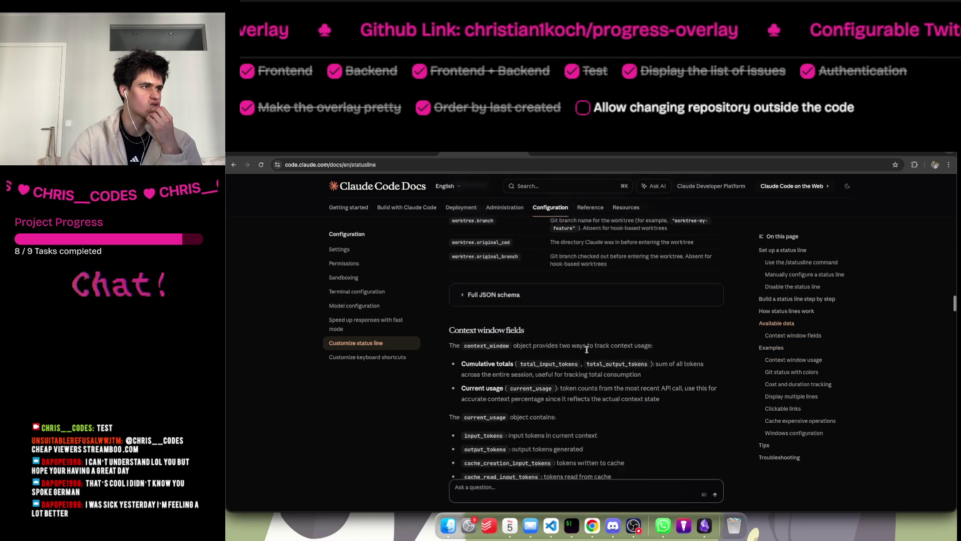
pyautogui.scroll(10, 587, 352)
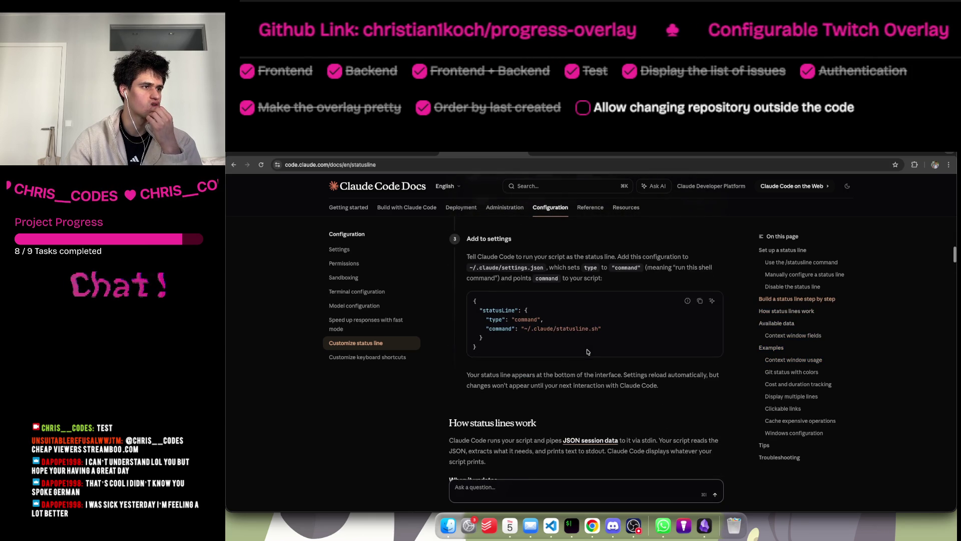
pyautogui.scroll(5, 587, 352)
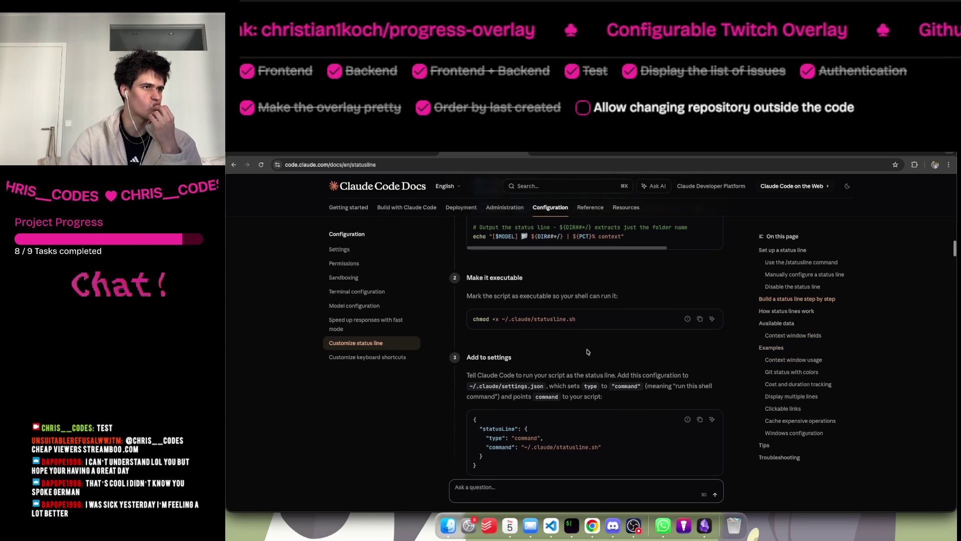
pyautogui.scroll(5, 587, 352)
pyautogui.scroll(-6, 588, 352)
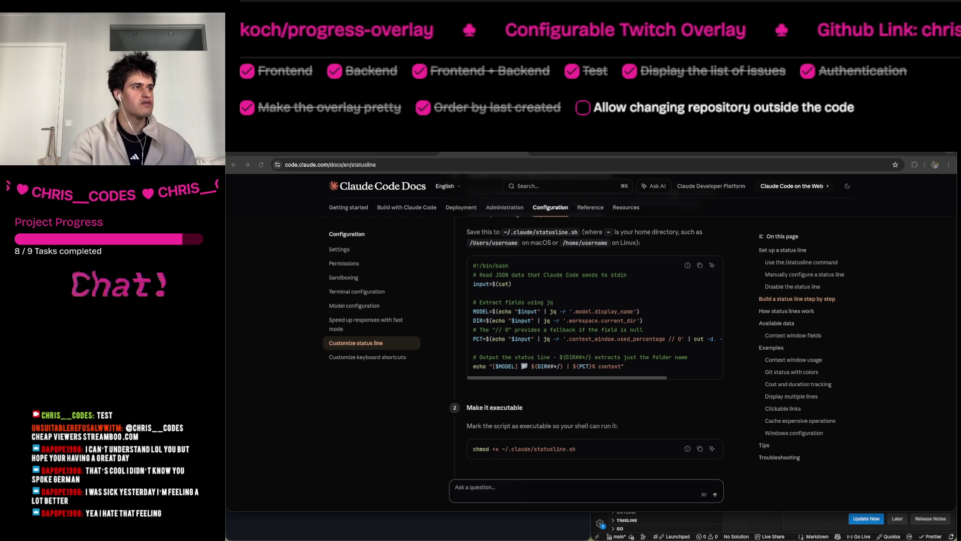
# Return to Lernplan ML-Klausur and read down to the Tag 18 Gesamtreview Lernkarten tasks.
pyautogui.click(582, 155)
pyautogui.scroll(-5, 618, 244)
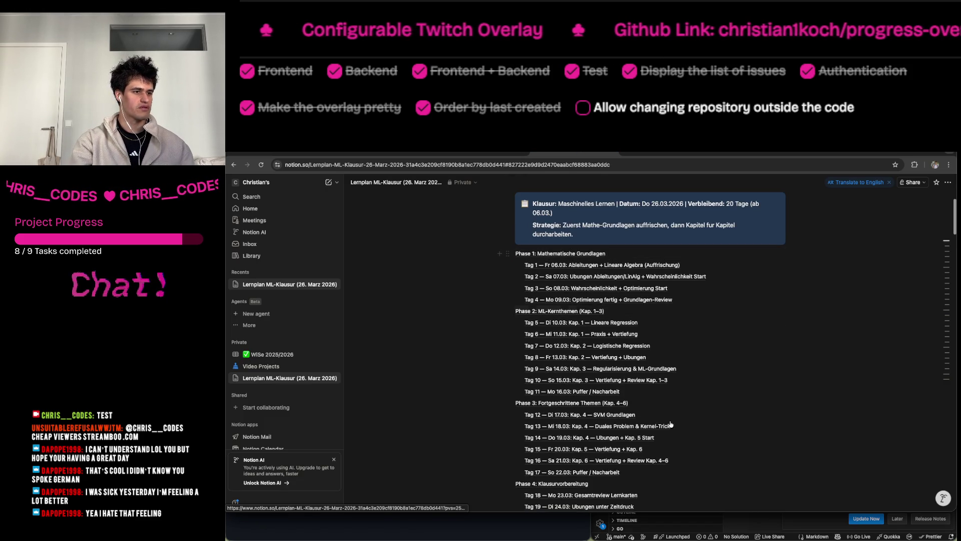
pyautogui.scroll(1, 639, 394)
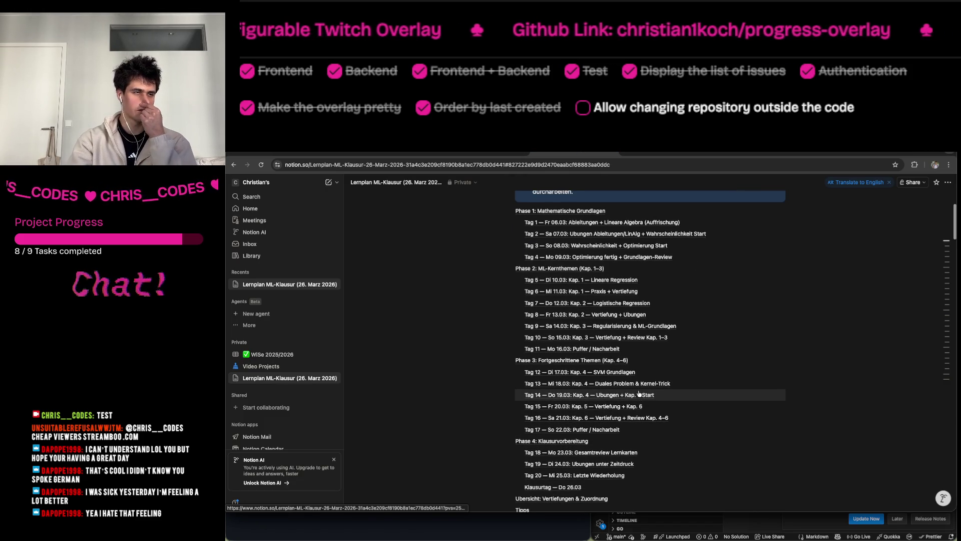
pyautogui.click(613, 291)
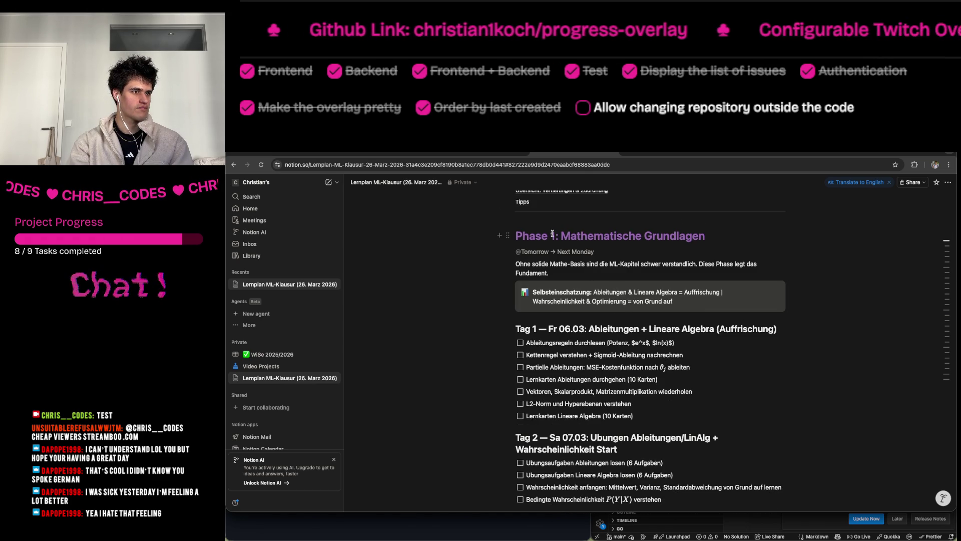
pyautogui.scroll(-20, 554, 234)
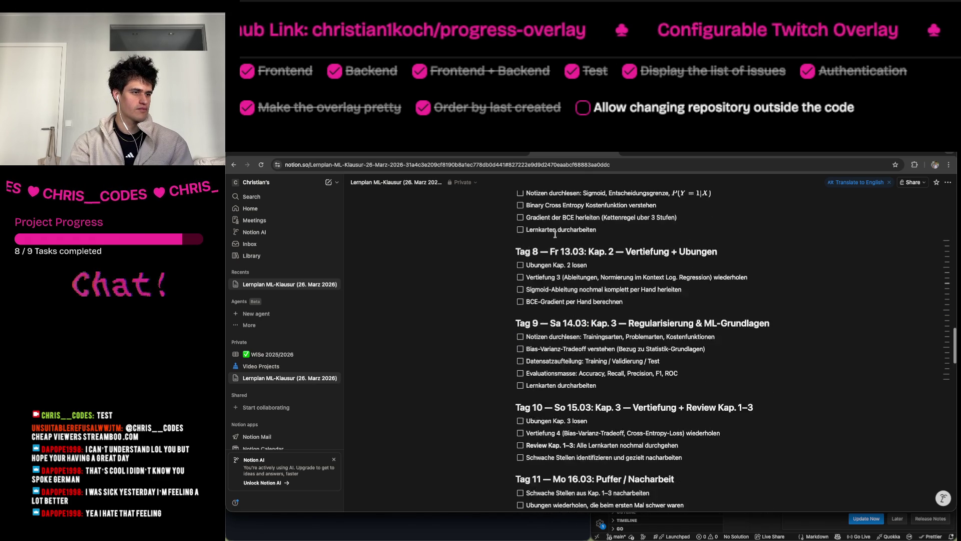
pyautogui.scroll(-10, 555, 234)
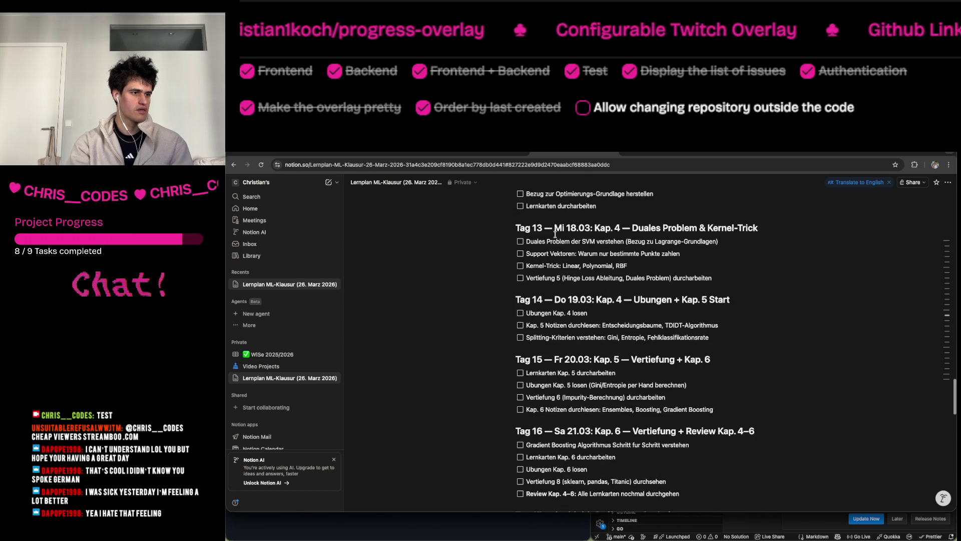
pyautogui.scroll(-8, 555, 234)
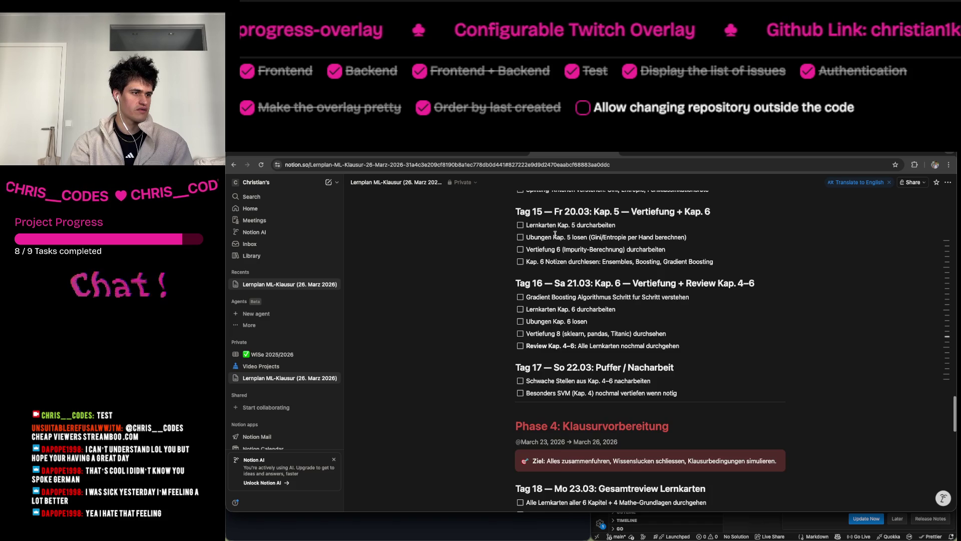
pyautogui.moveTo(600, 401)
pyautogui.mouseDown()
pyautogui.moveTo(623, 417)
pyautogui.moveTo(647, 468)
pyautogui.mouseUp()
pyautogui.click(655, 454)
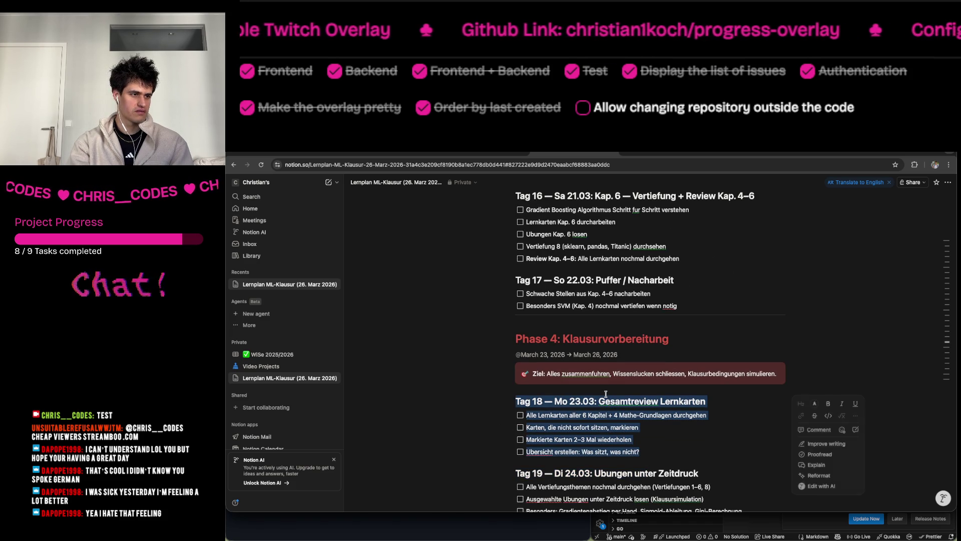
pyautogui.click(654, 444)
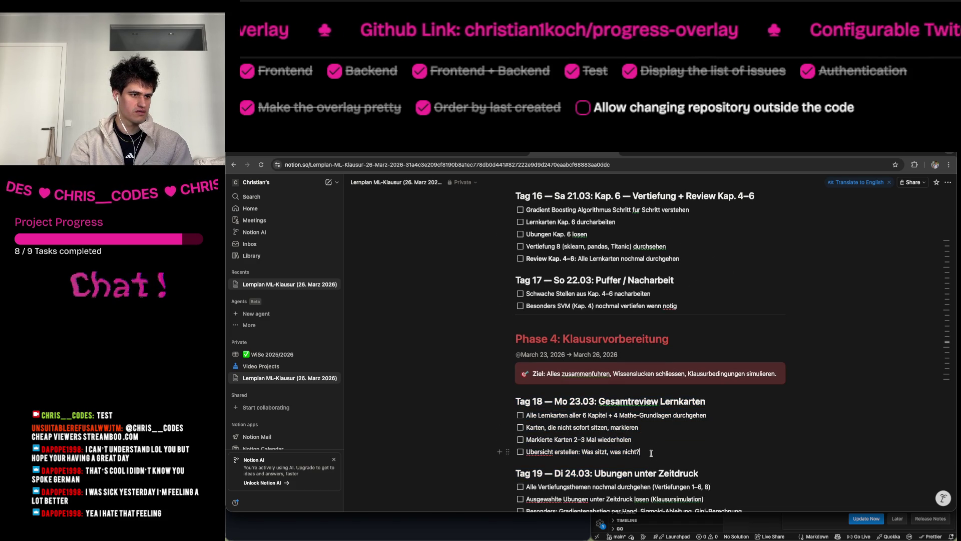
# Read the rest of Phase 4, including the Tag 20 tasks, through Klausurtag on 26.03.
pyautogui.scroll(-2, 651, 453)
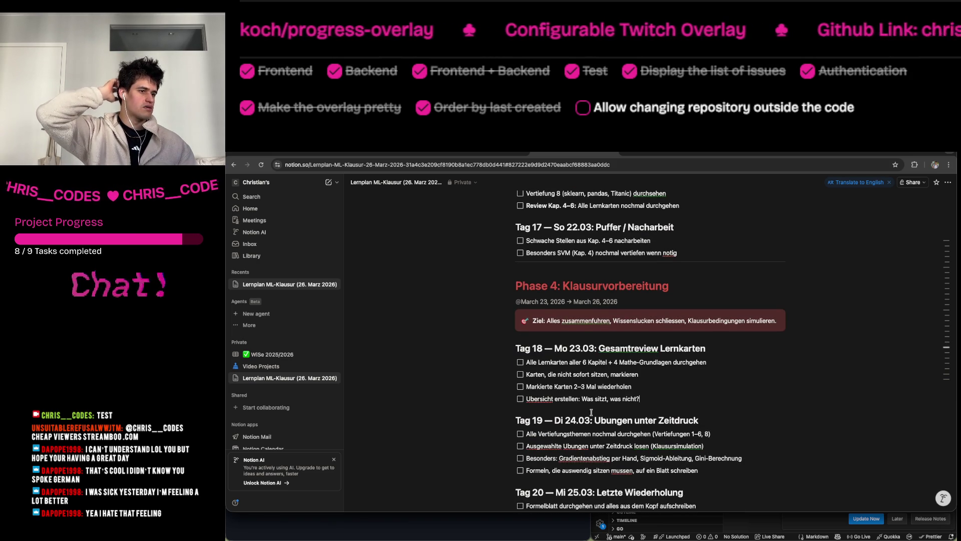
pyautogui.scroll(-3, 592, 412)
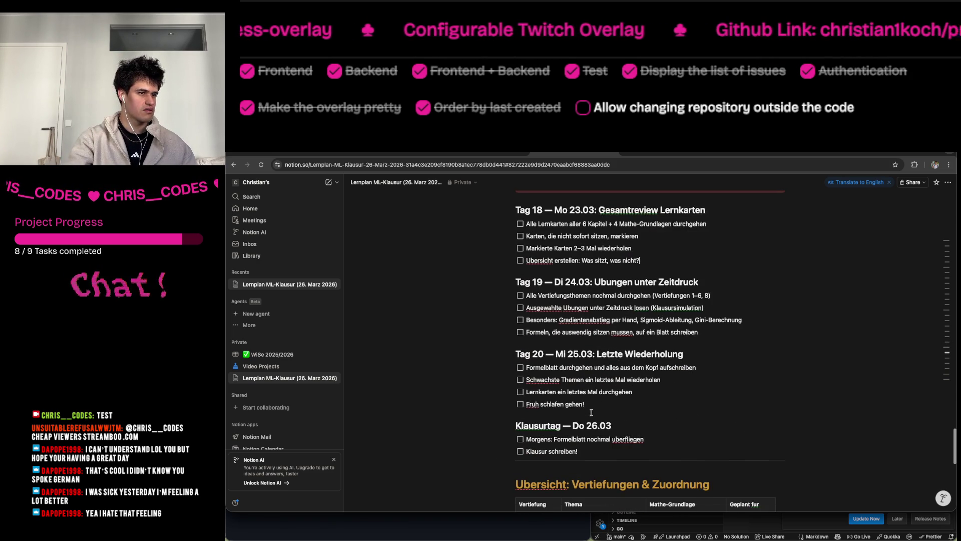
pyautogui.moveTo(556, 352); pyautogui.dragTo(626, 369)
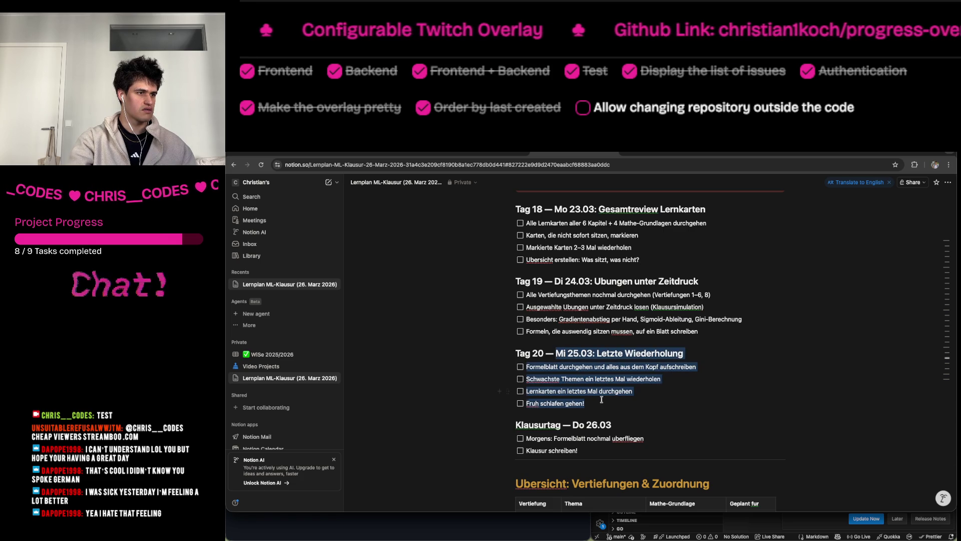
pyautogui.click(603, 402)
pyautogui.scroll(3, 603, 403)
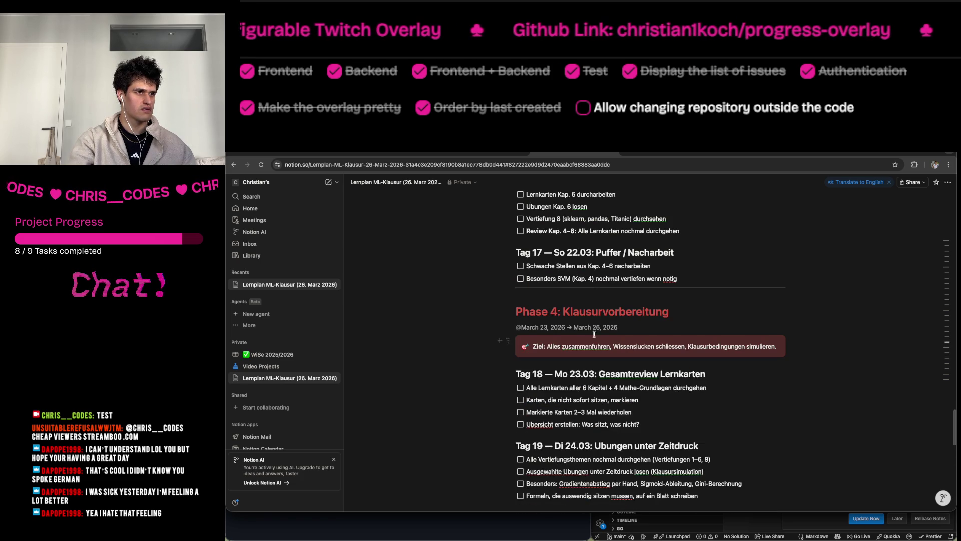
pyautogui.scroll(-3, 594, 334)
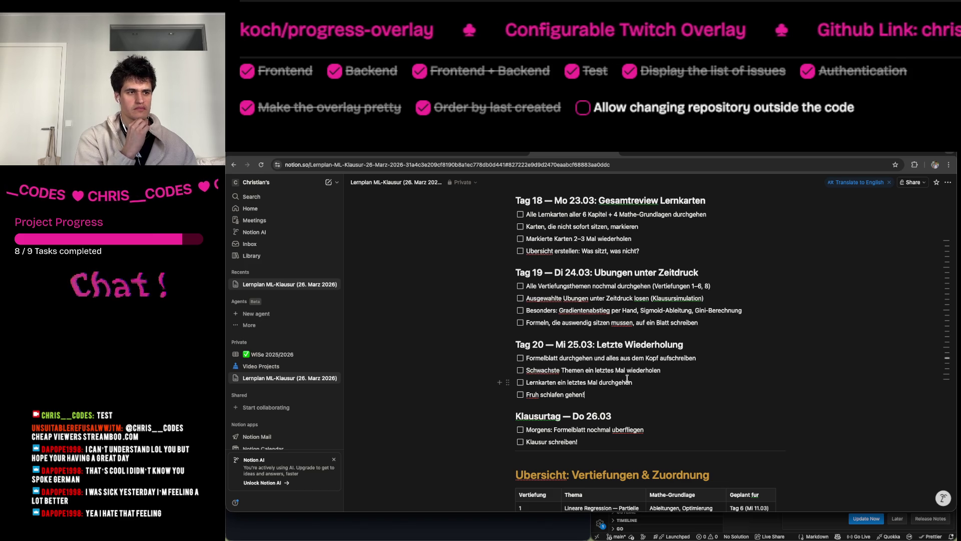
pyautogui.click(625, 153)
# Go to Moodle, enter the B312 Machine Learning 1 course and open 'Aufbau einer Klausur und Beispielfragen'.
pyautogui.write('moodle')
pyautogui.press('Return')
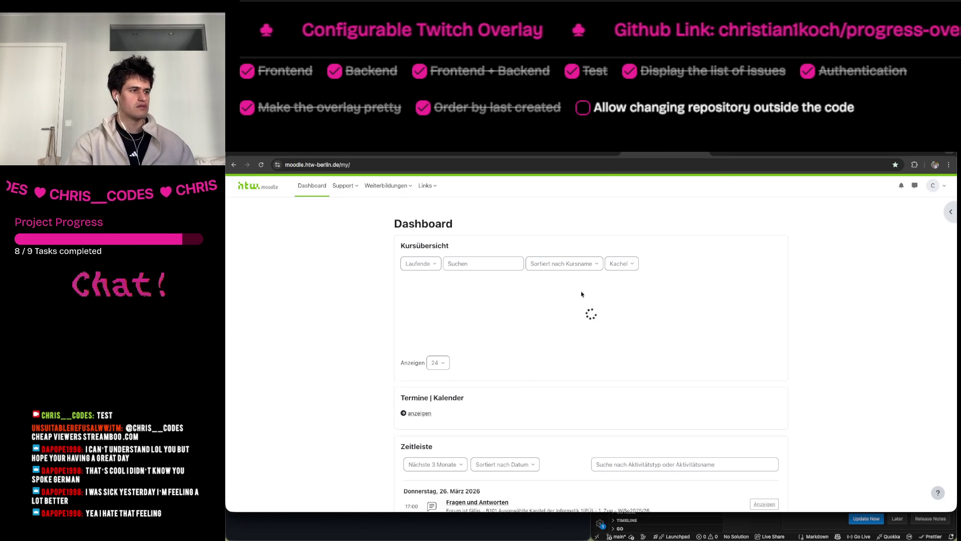
pyautogui.scroll(-5, 580, 290)
pyautogui.scroll(5, 452, 322)
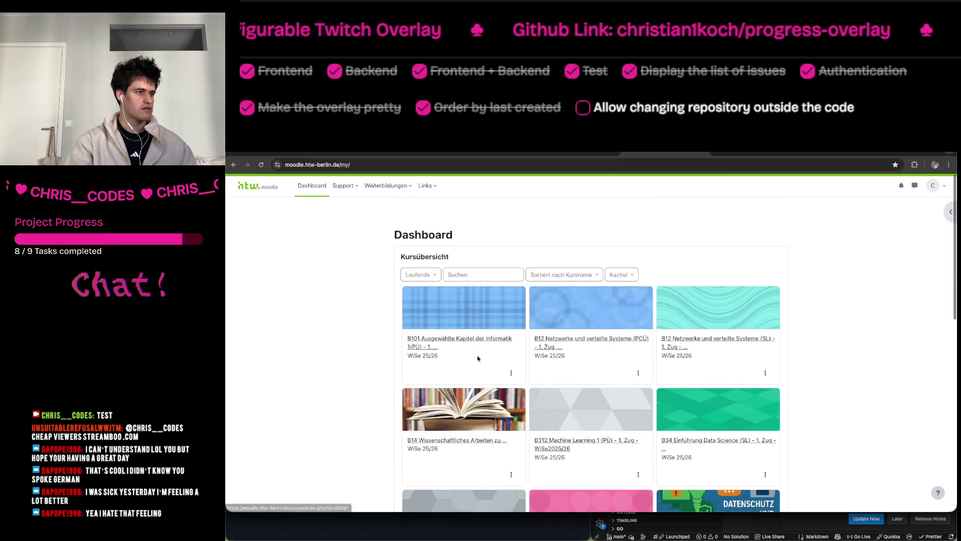
pyautogui.click(619, 431)
pyautogui.scroll(-7, 474, 380)
pyautogui.scroll(3, 474, 380)
pyautogui.scroll(-2, 474, 380)
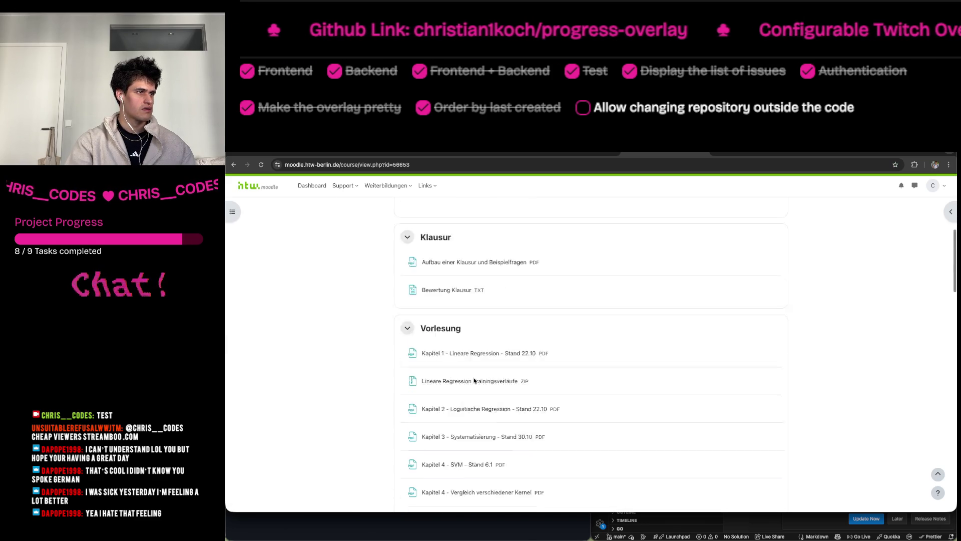
pyautogui.scroll(2, 481, 360)
pyautogui.click(494, 336)
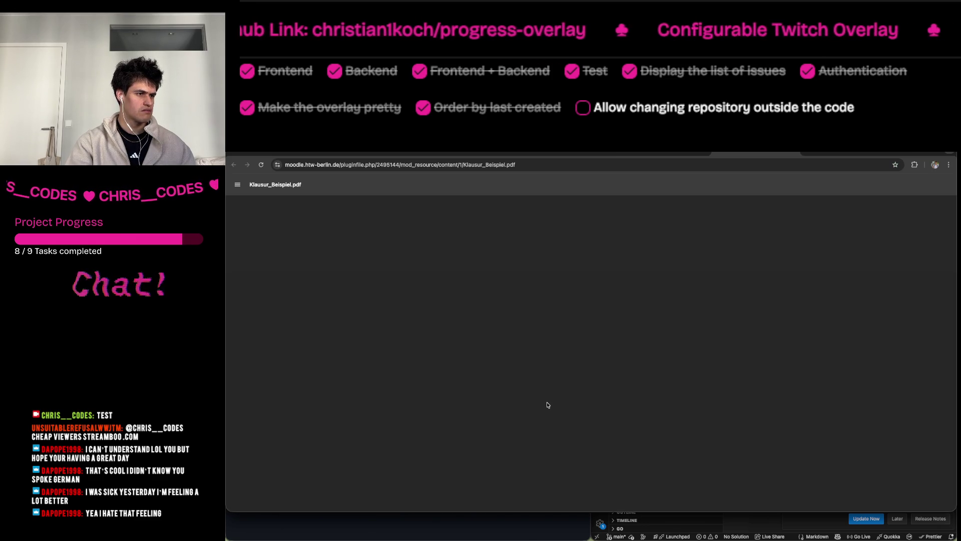
# Read Aufgabe 1 questions d) on the confusion matrix and a) on bias and variance, then close the PDF.
pyautogui.scroll(-10, 544, 381)
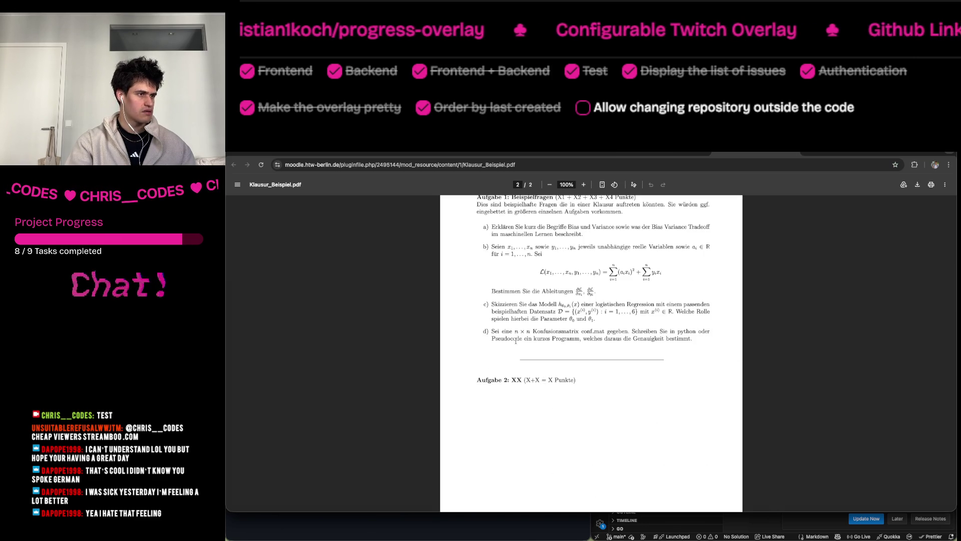
pyautogui.moveTo(491, 331); pyautogui.dragTo(640, 348)
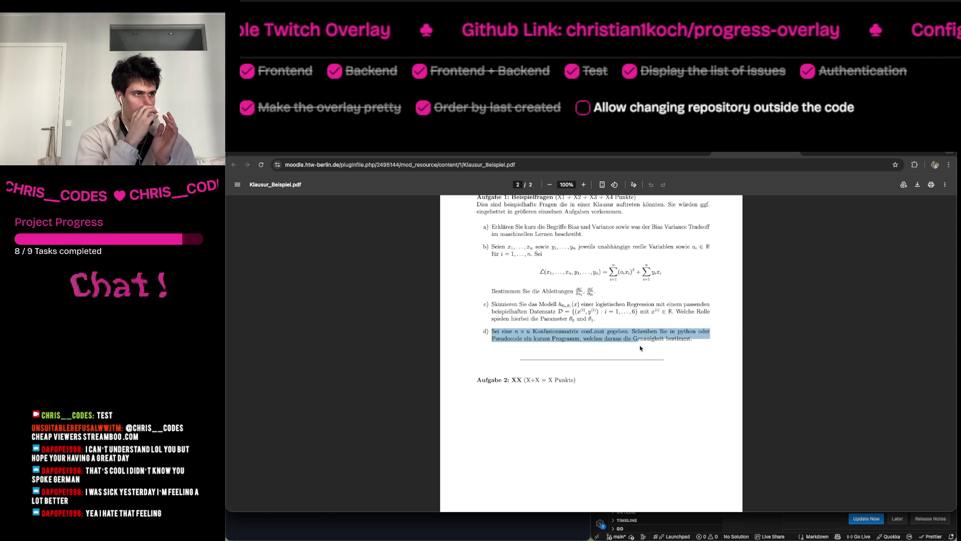
pyautogui.click(626, 318)
pyautogui.scroll(3, 625, 318)
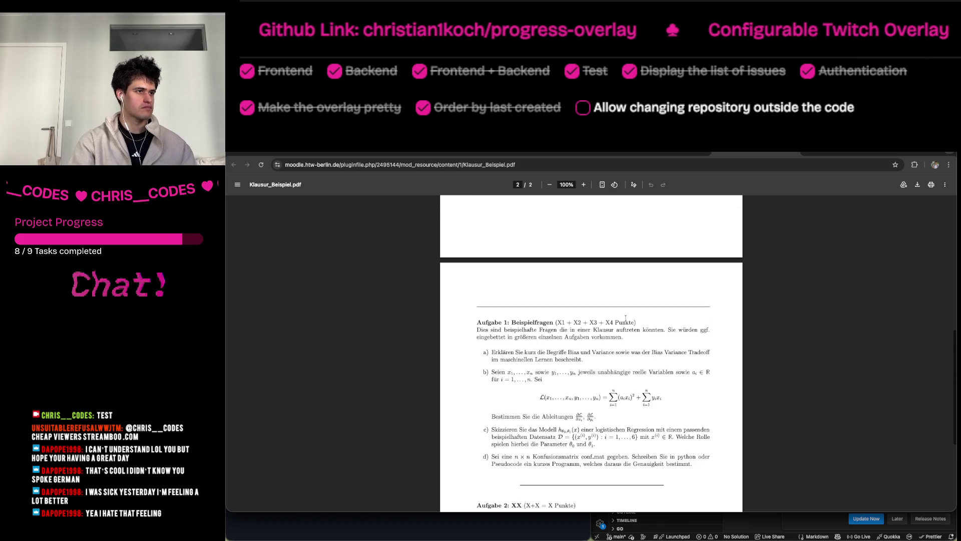
pyautogui.moveTo(482, 351); pyautogui.dragTo(636, 353)
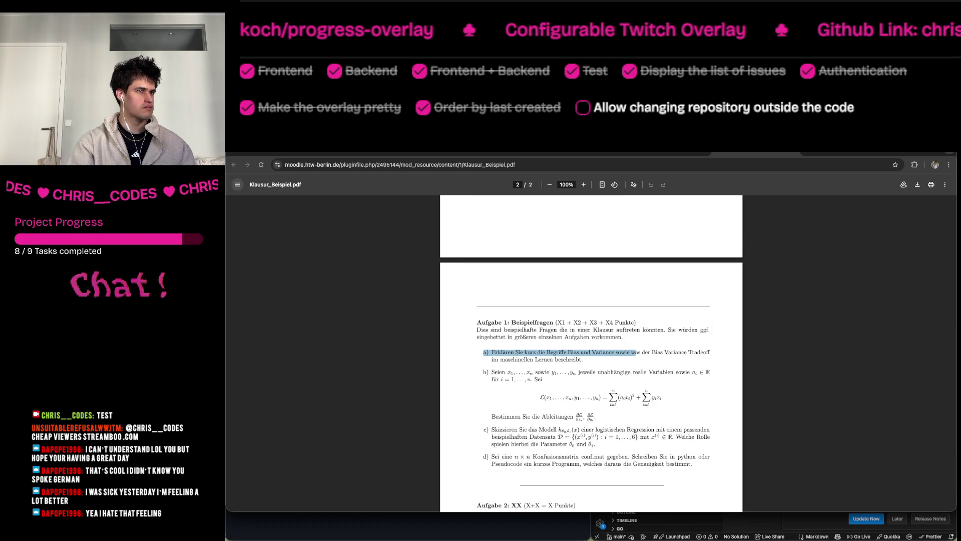
pyautogui.press('super+w')
pyautogui.scroll(5, 565, 324)
# Open the Kurs-Nachrichten post 'Klausuren ML1' and highlight its line on permitted exam aids.
pyautogui.click(452, 250)
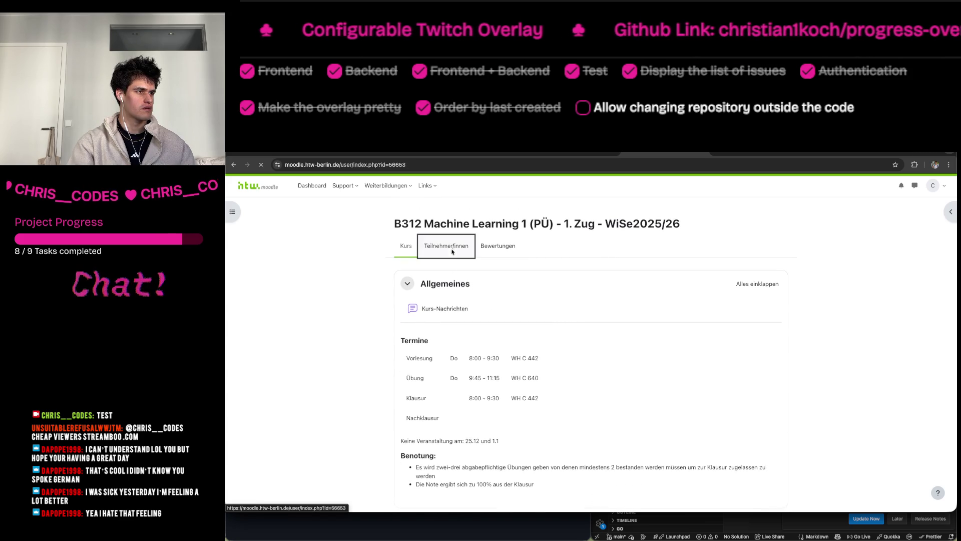
pyautogui.click(395, 249)
pyautogui.scroll(-5, 521, 371)
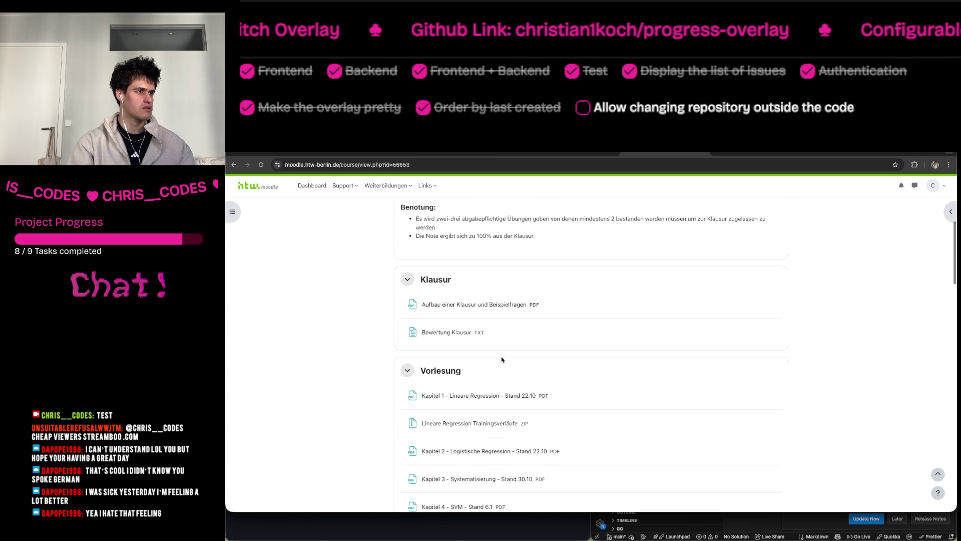
pyautogui.scroll(-15, 457, 331)
pyautogui.scroll(10, 456, 330)
pyautogui.scroll(10, 457, 333)
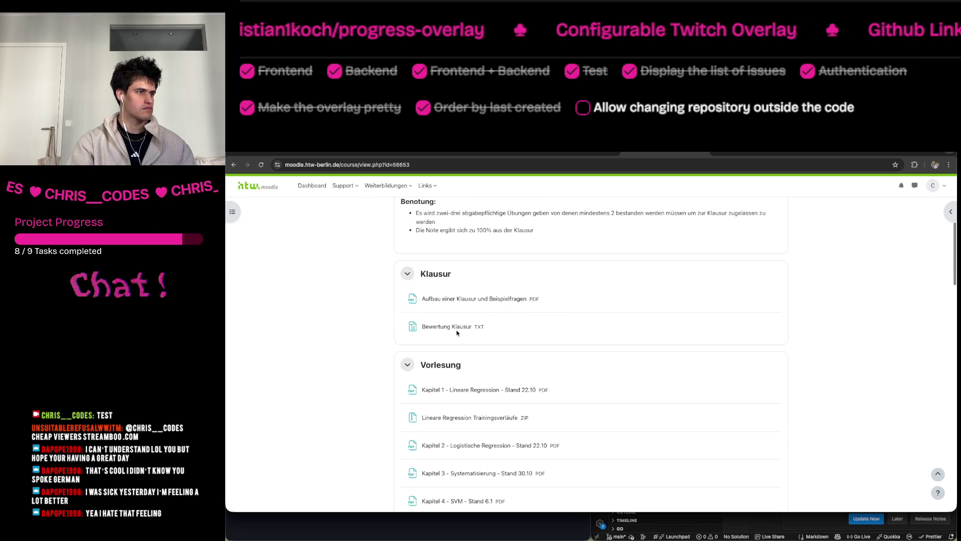
pyautogui.scroll(1, 457, 332)
pyautogui.scroll(5, 456, 333)
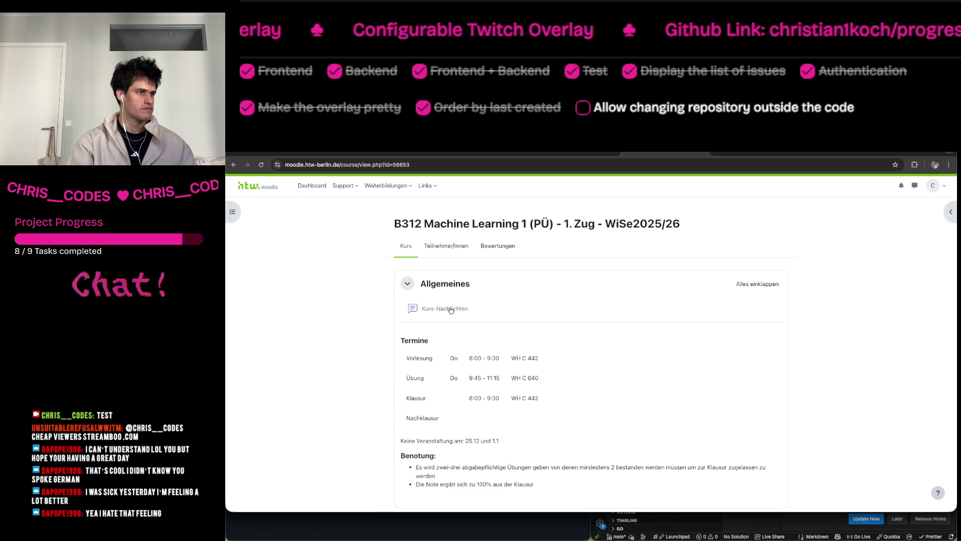
pyautogui.click(451, 309)
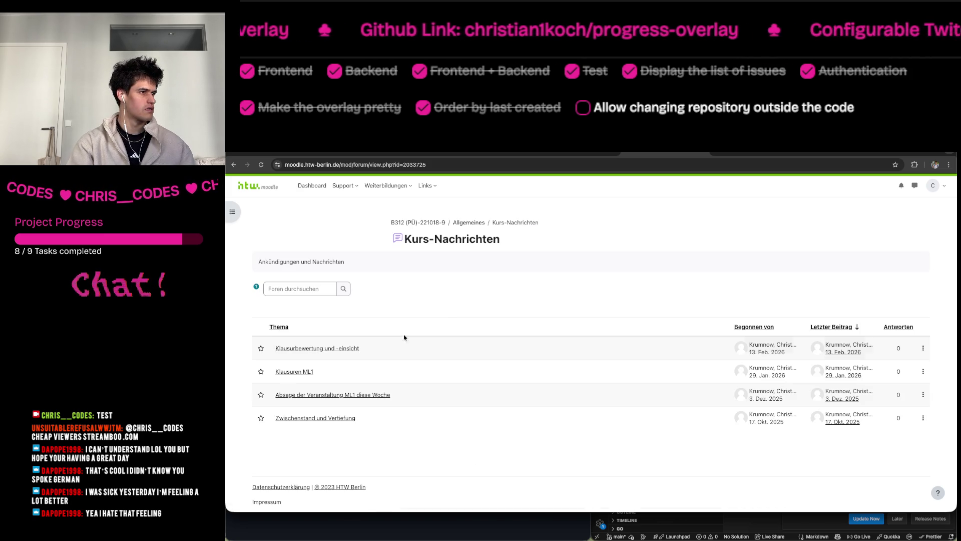
pyautogui.click(295, 370)
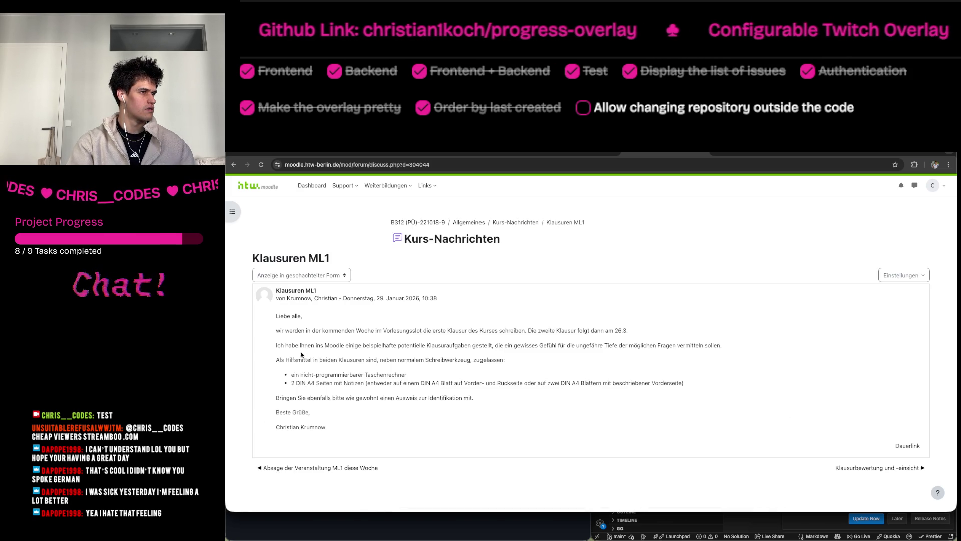
pyautogui.moveTo(276, 368)
pyautogui.mouseDown()
pyautogui.moveTo(275, 359)
pyautogui.moveTo(334, 371)
pyautogui.mouseUp()
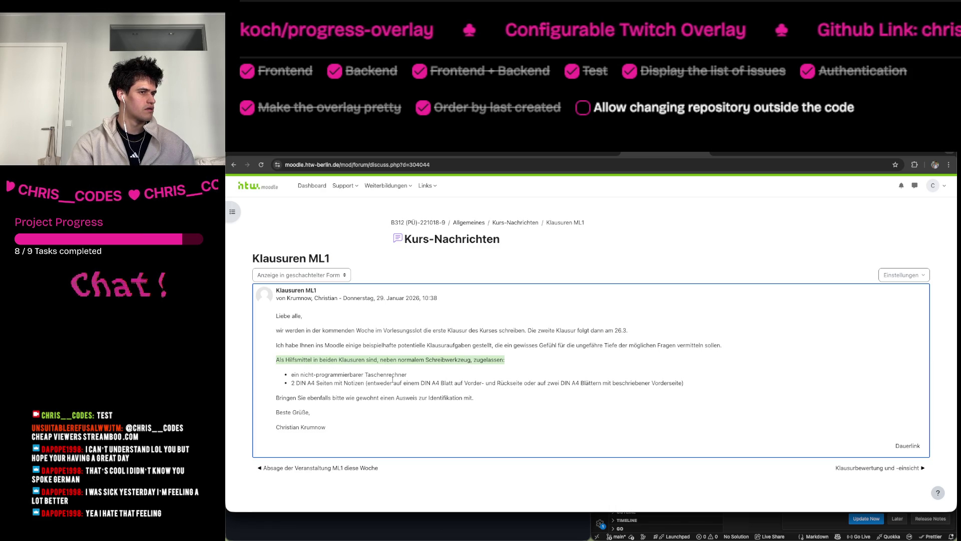